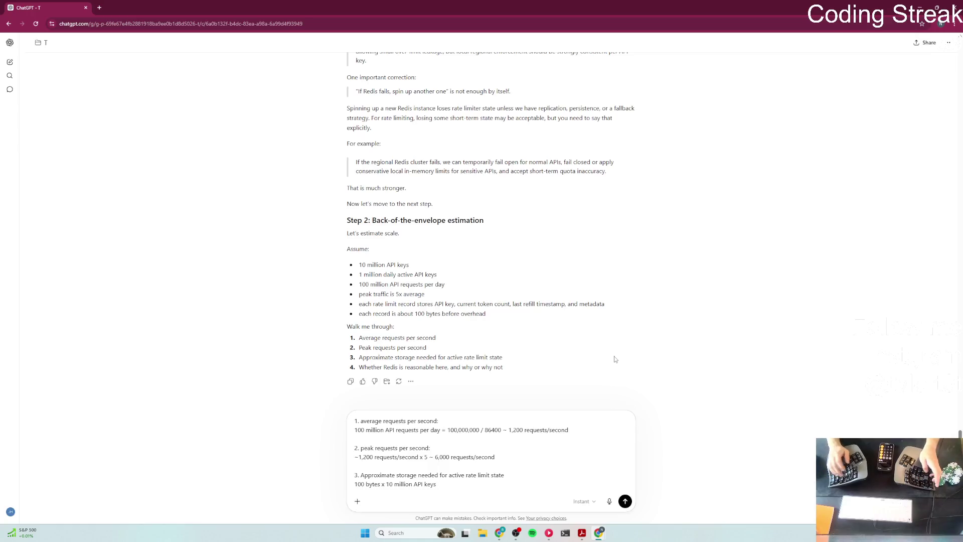
Step: Finish the third answer with the overhead and ~1.2 TB storage estimate, then begin item '4.'
{"action": "type", "text": " + overhead ~ 1."}
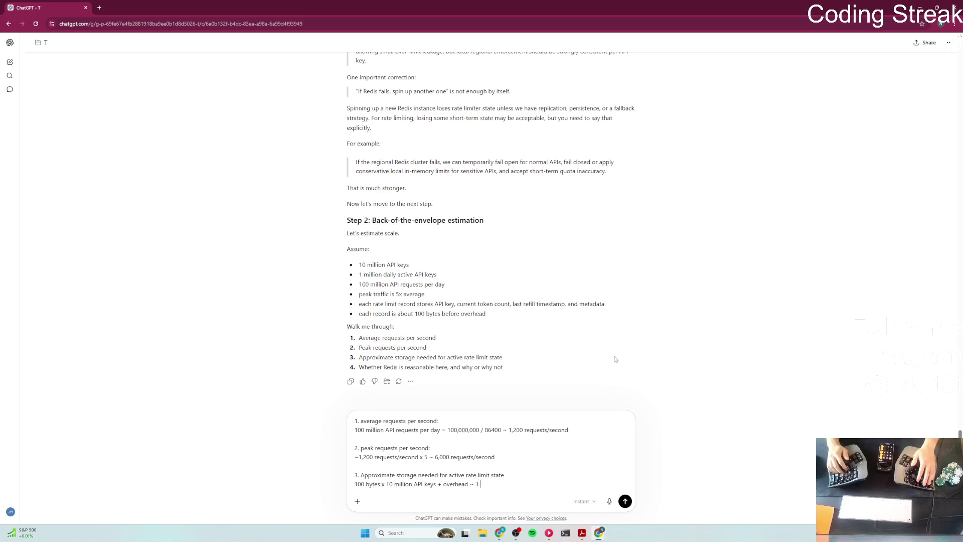
{"action": "type", "text": "2 TB "}
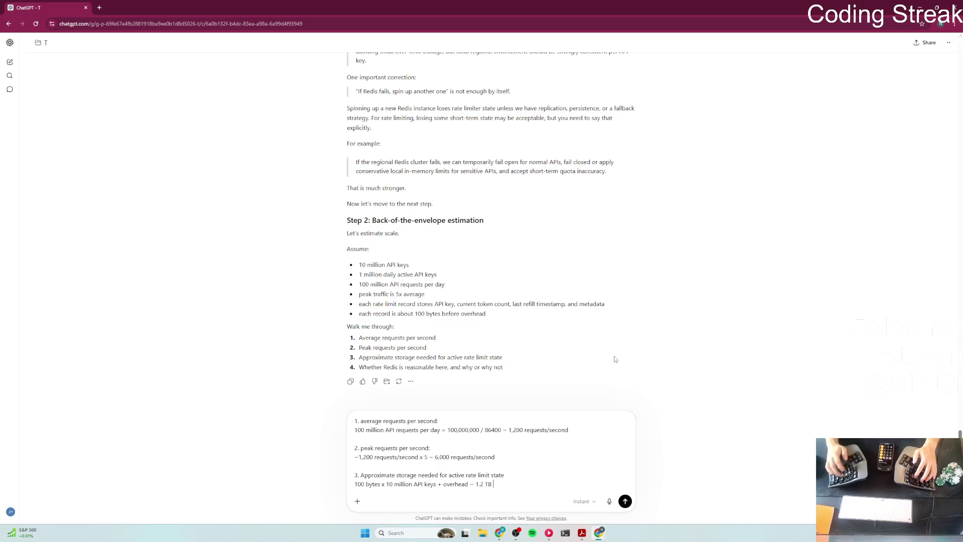
{"action": "type", "text": "(?"}
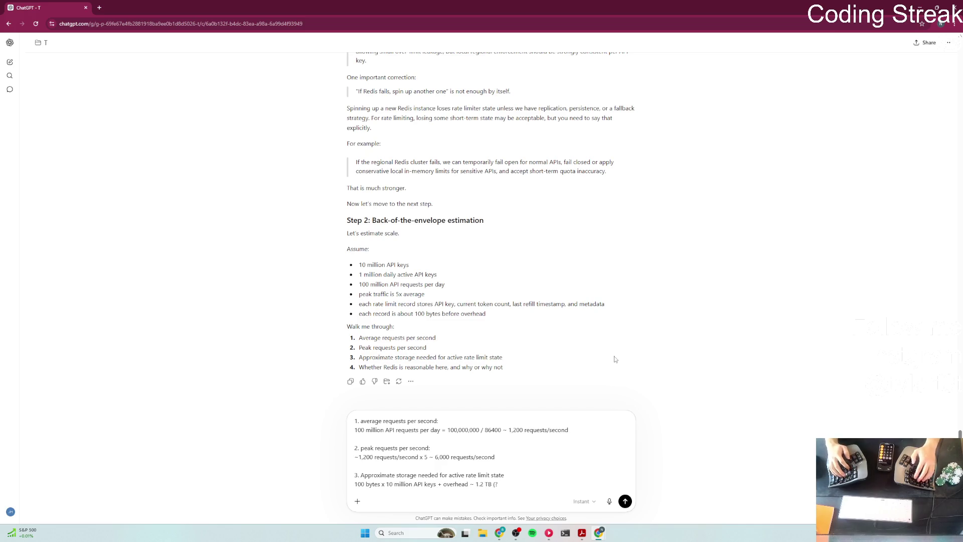
{"action": "type", "text": "? not sure about "}
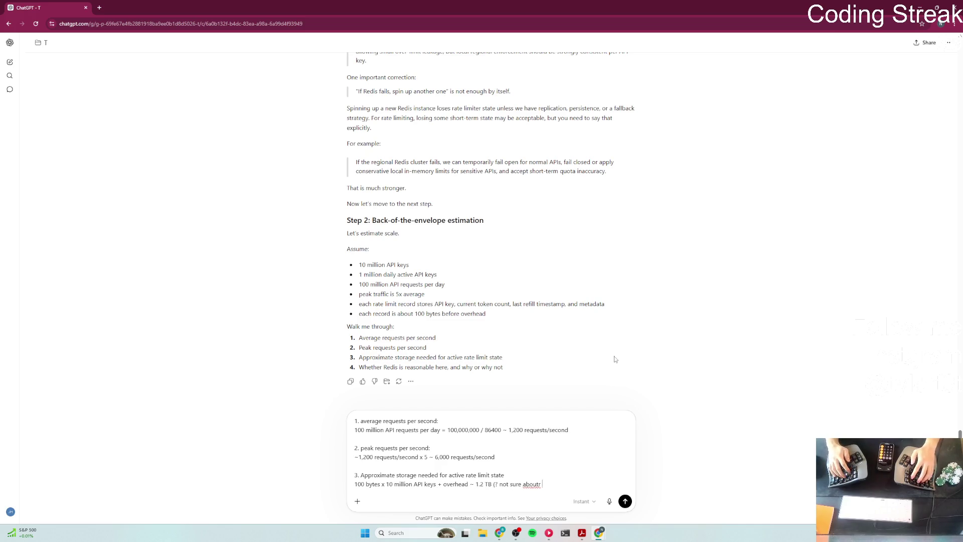
{"action": "type", "text": "this"}
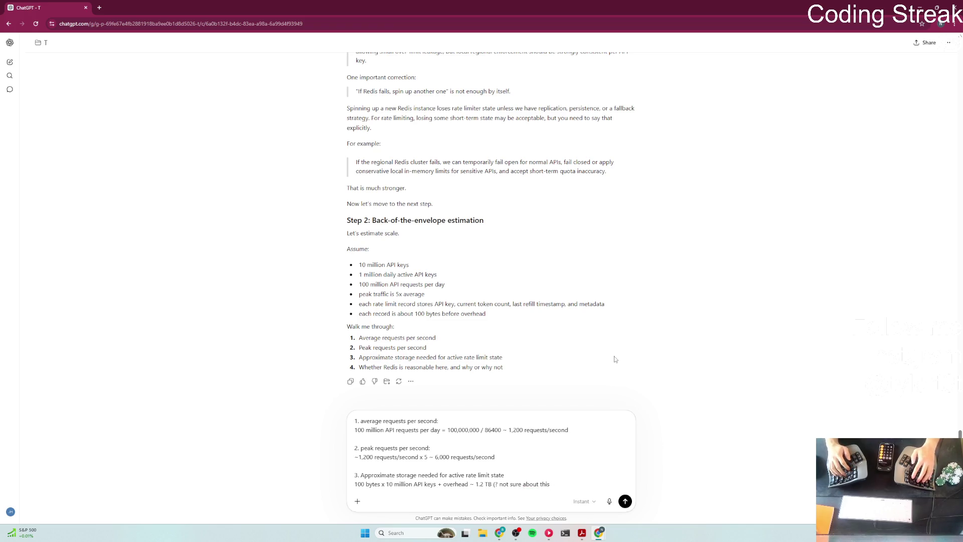
{"action": "type", "text": " math)"}
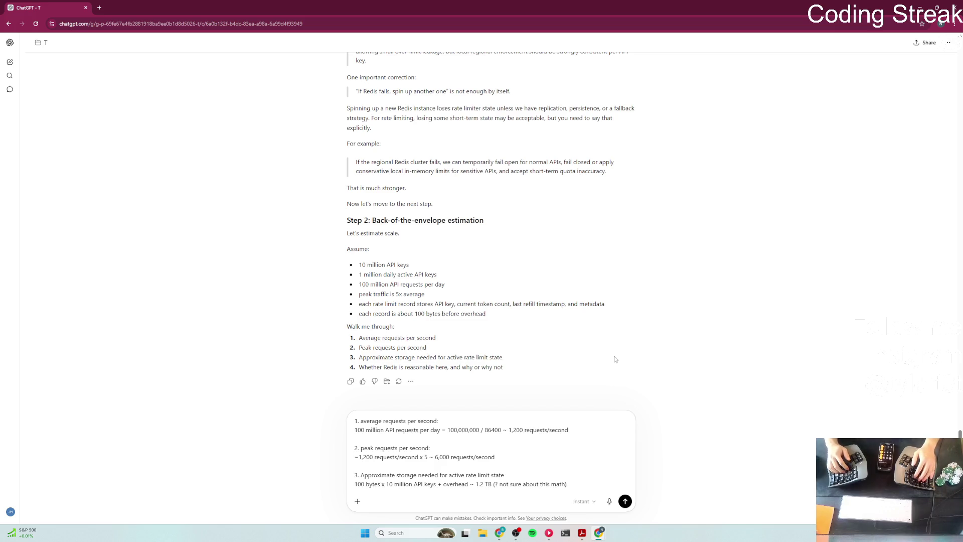
{"action": "key", "text": "shift+Return"}
{"action": "key", "text": "shift+Return"}
{"action": "type", "text": "4."}
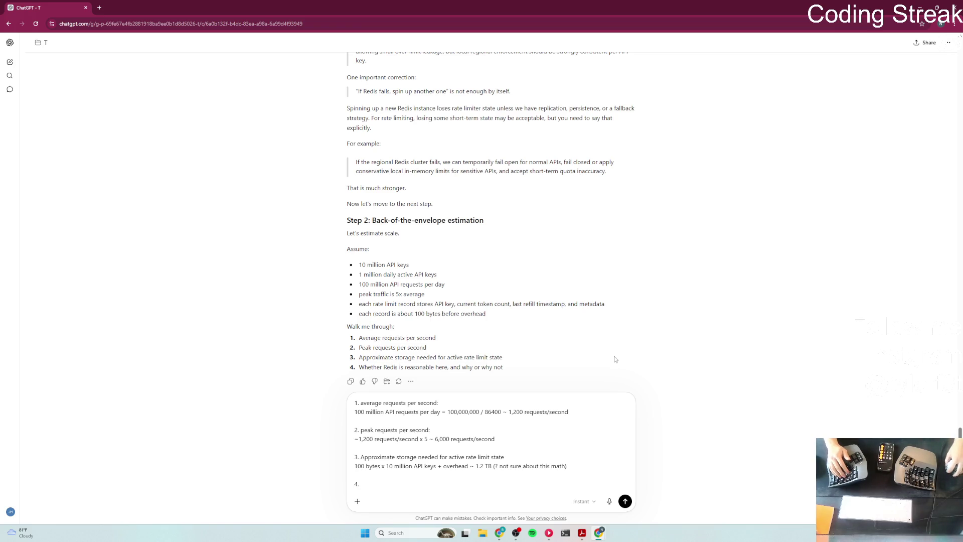
Step: Head the fourth answer 'Whether Redis is reasonable:', replacing the earlier '100 bytes per record' start
{"action": "type", "text": "100"}
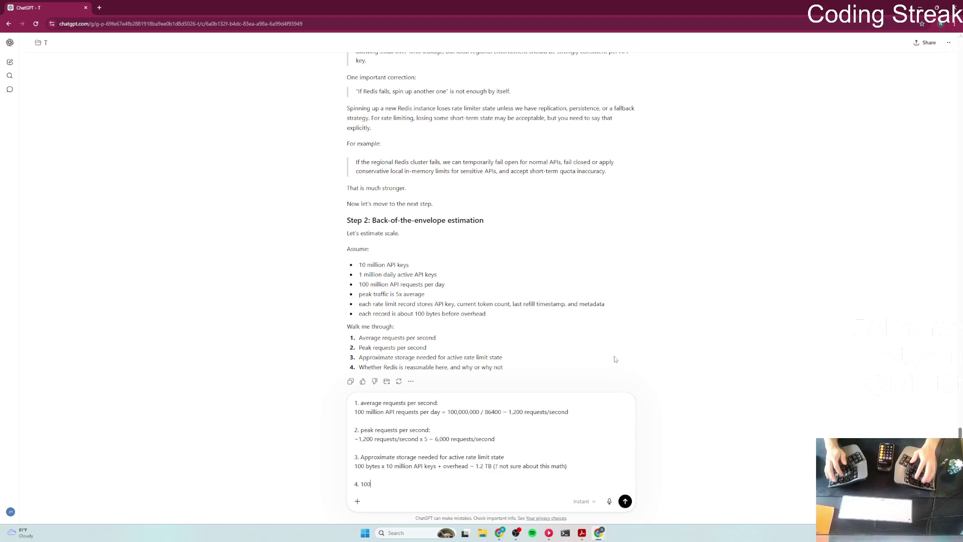
{"action": "type", "text": "100 byte"}
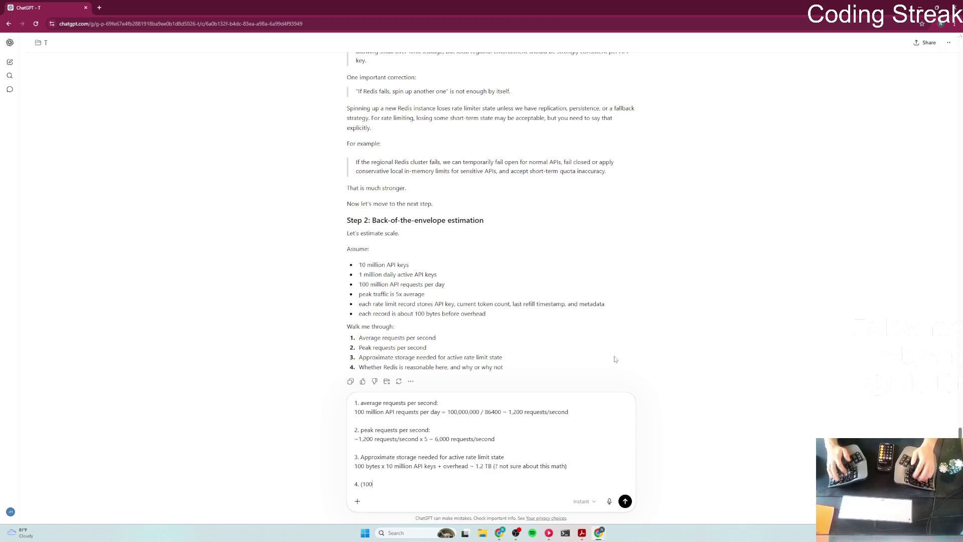
{"action": "type", "text": "s "}
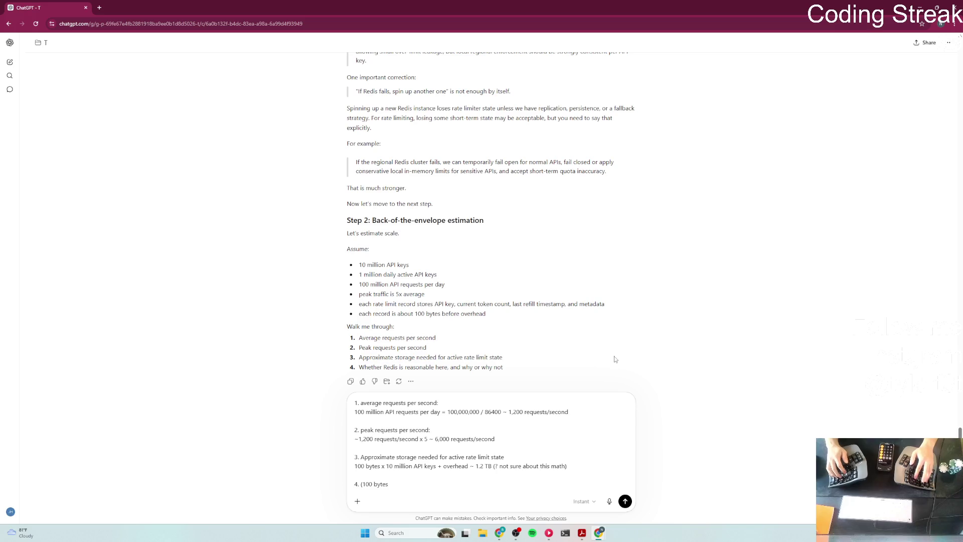
{"action": "type", "text": "per record"}
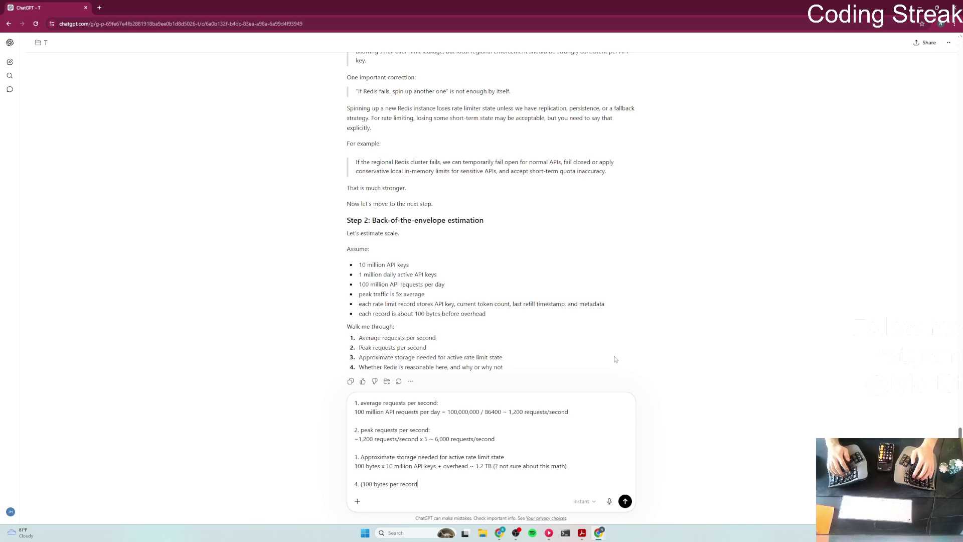
{"action": "key", "text": "ctrl+BackSpace"}
{"action": "key", "text": "ctrl+BackSpace"}
{"action": "key", "text": "ctrl+BackSpace"}
{"action": "type", "text": "Whete"}
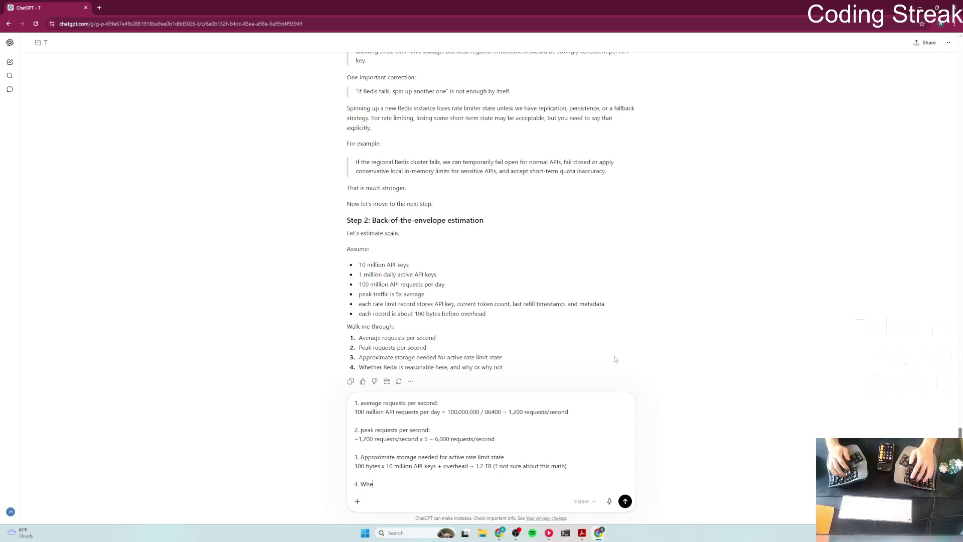
{"action": "key", "text": "BackSpace"}
{"action": "type", "text": "her Redis"}
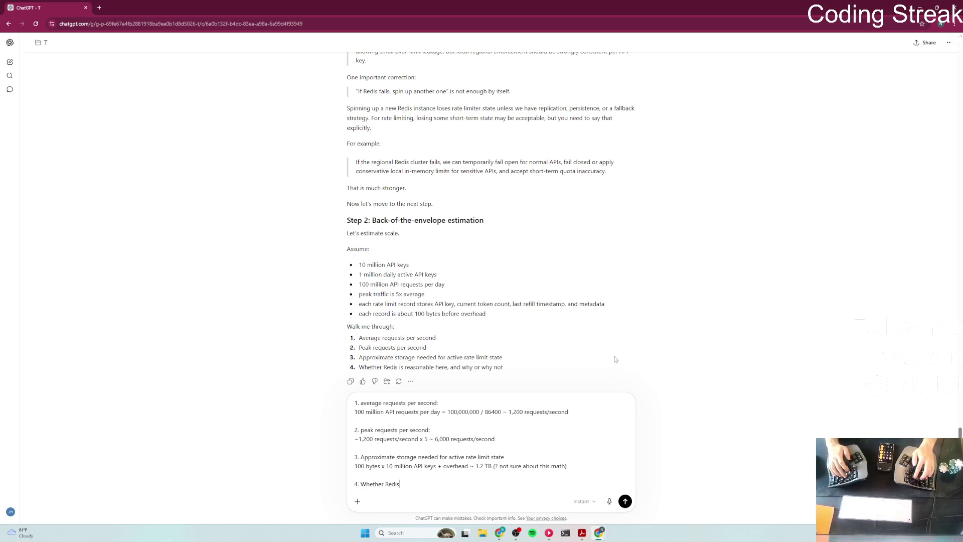
{"action": "type", "text": " is reasonable?"}
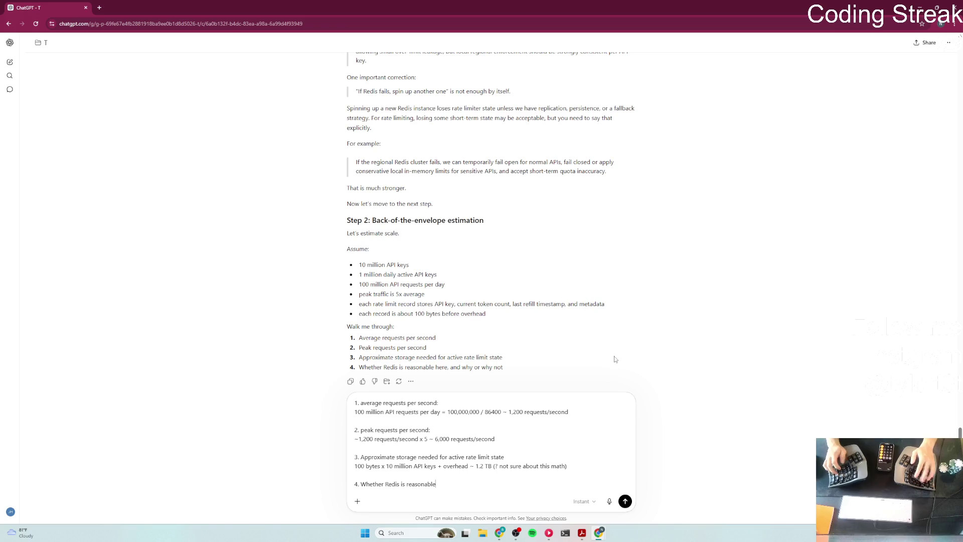
{"action": "key", "text": "BackSpace"}
{"action": "type", "text": ":"}
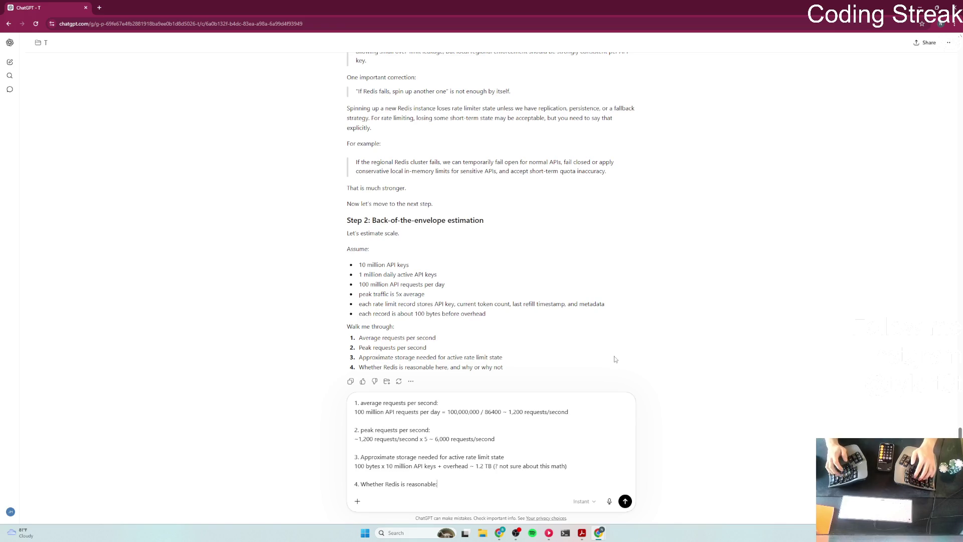
Step: Draft a line saying 100 bytes per record with ~1.2 TB gets huge, then erase most of it
{"action": "key", "text": "shift+Return"}
{"action": "type", "text": "(100 bytes per record"}
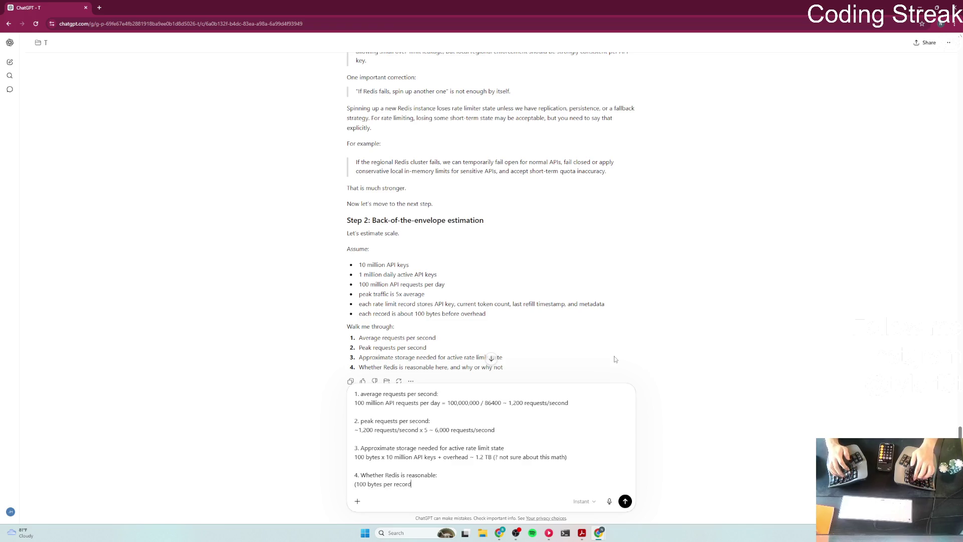
{"action": "type", "text": " d"}
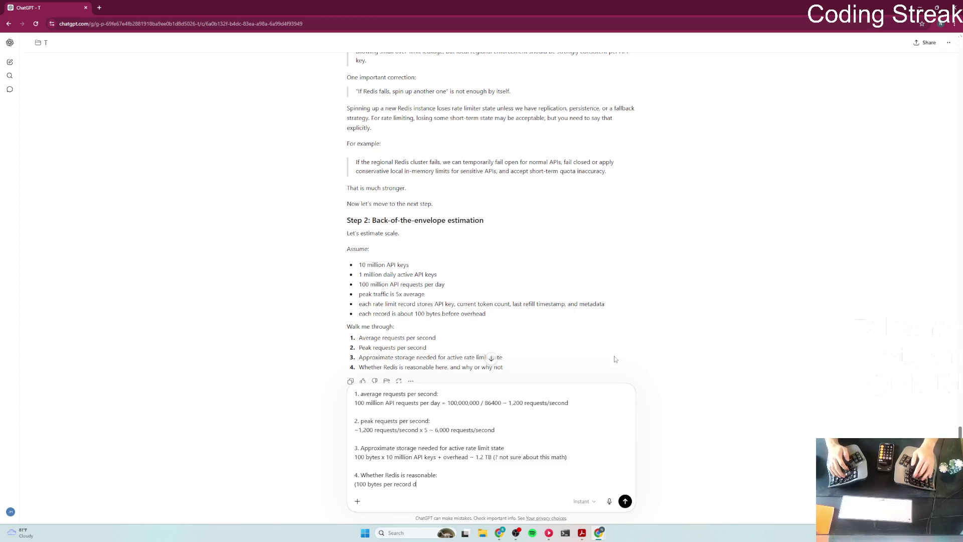
{"action": "type", "text": "oesn't se"}
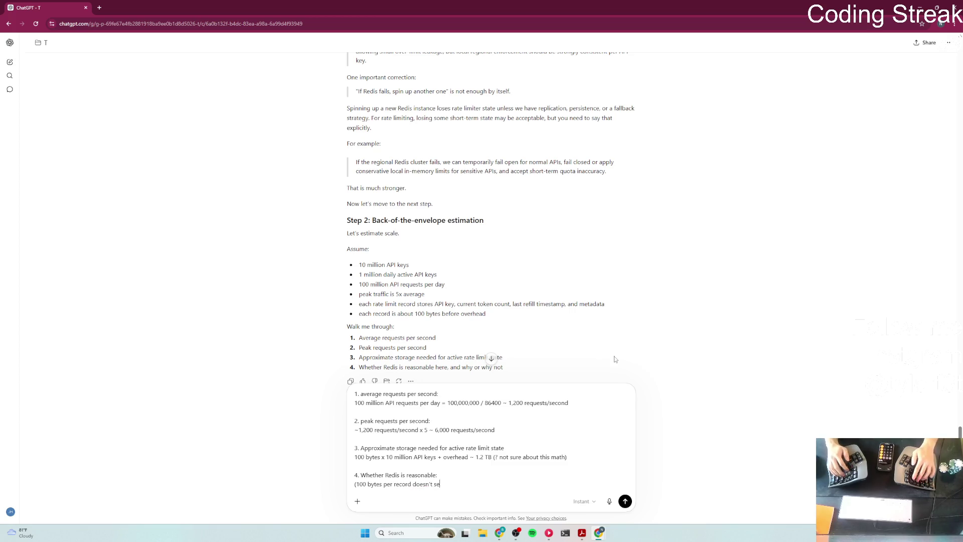
{"action": "type", "text": "em like a lot, but wit"}
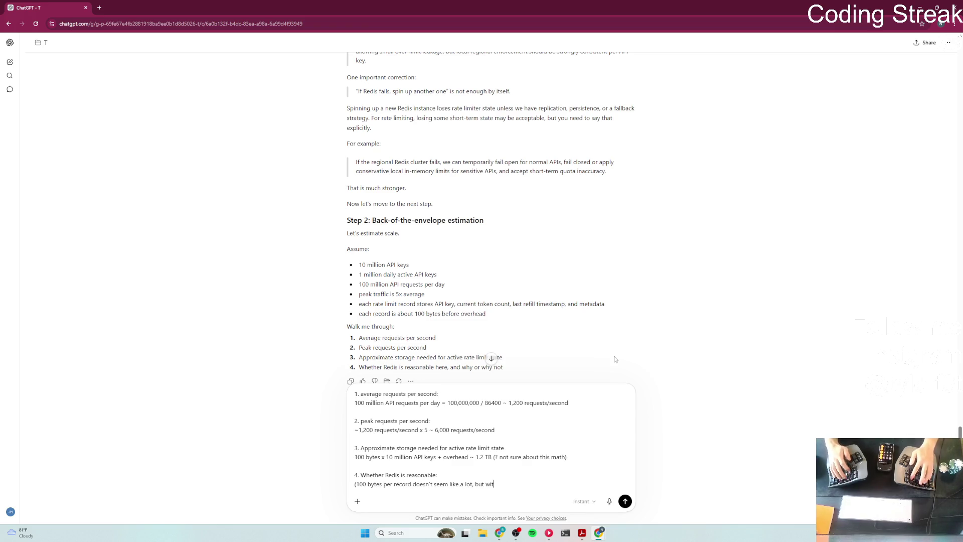
{"action": "type", "text": "h ~1.2TB"}
{"action": "key", "text": "BackSpace"}
{"action": "key", "text": "BackSpace"}
{"action": "type", "text": "TB now it's getting"}
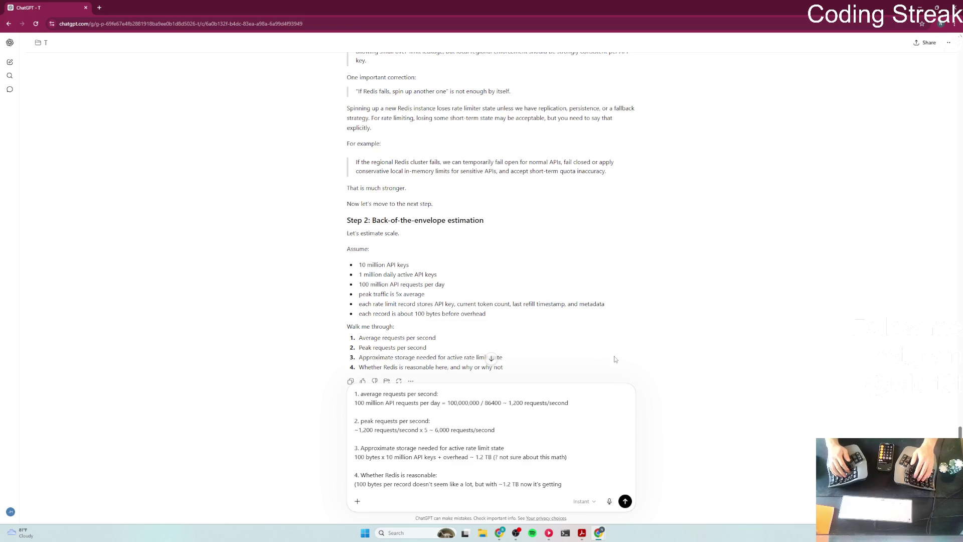
{"action": "type", "text": "huge"}
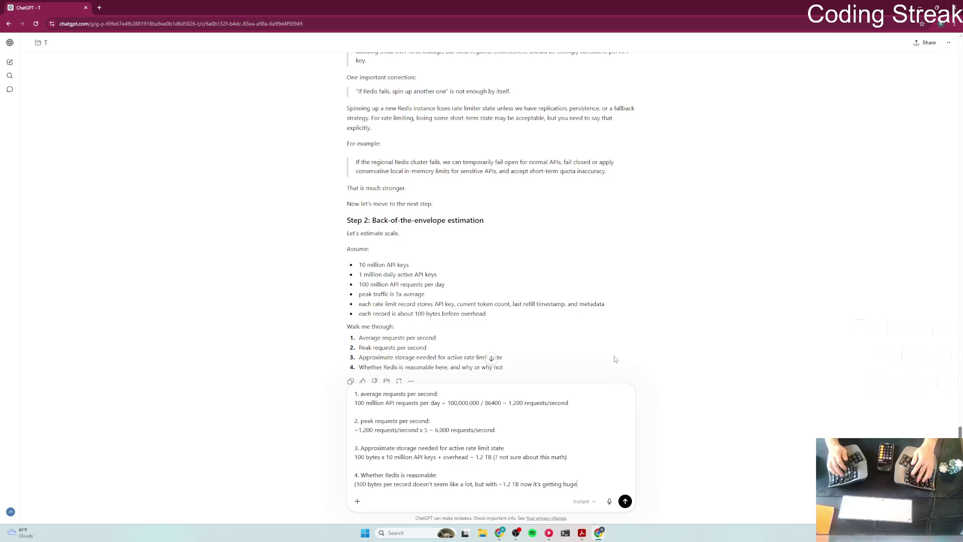
{"action": "key", "text": "BackSpace"}
{"action": "key", "text": "BackSpace"}
{"action": "key", "text": "BackSpace"}
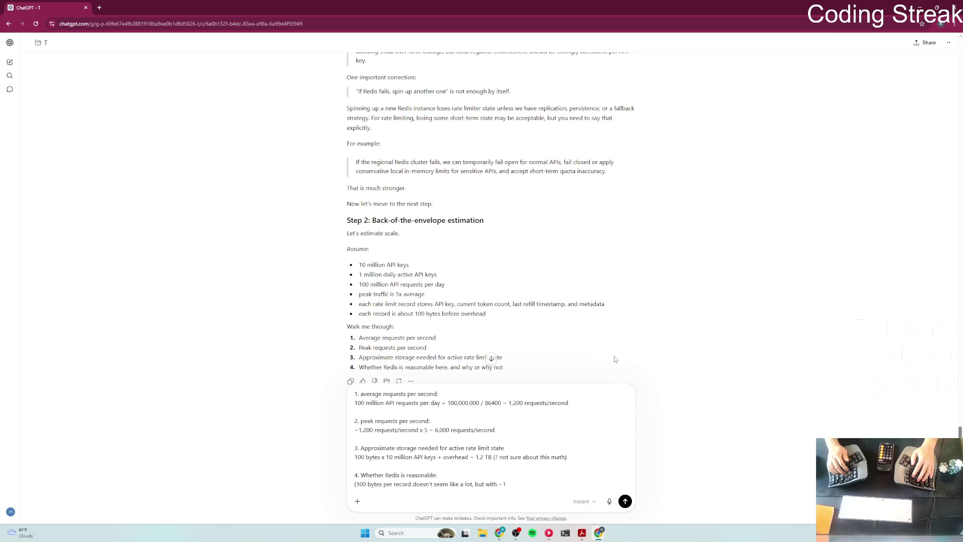
{"action": "key", "text": "BackSpace"}
{"action": "key", "text": "BackSpace"}
{"action": "key", "text": "BackSpace"}
Step: Add '100 bytes x 1 million daily active API keys = ~100GB?' and send the estimation answers
{"action": "type", "text": "100 bytes x "}
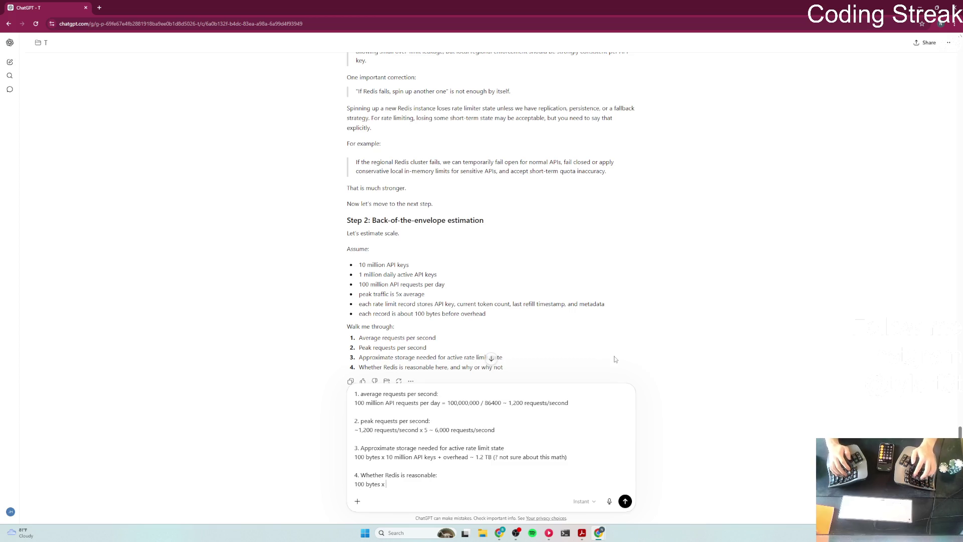
{"action": "type", "text": "1 millo"}
{"action": "key", "text": "BackSpace"}
{"action": "type", "text": "ion "}
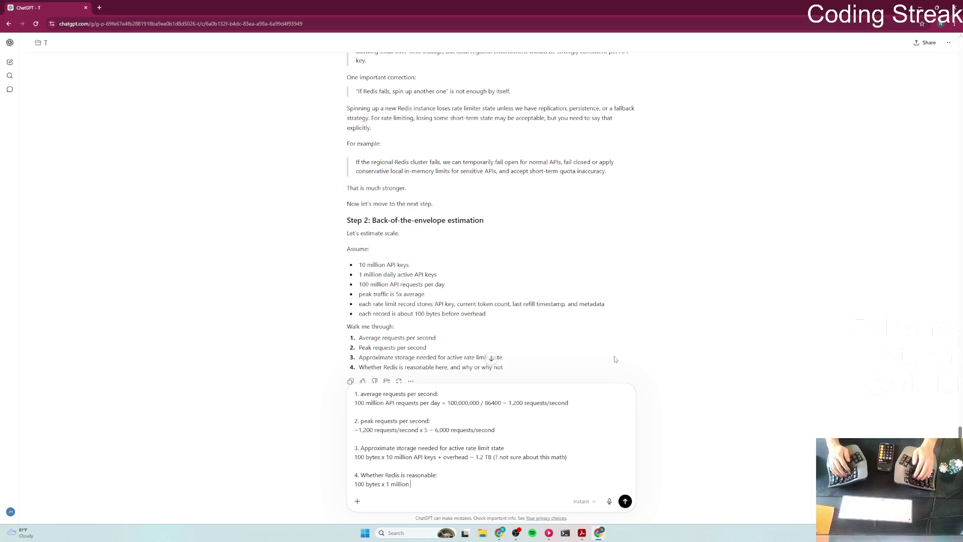
{"action": "type", "text": "daily acti"}
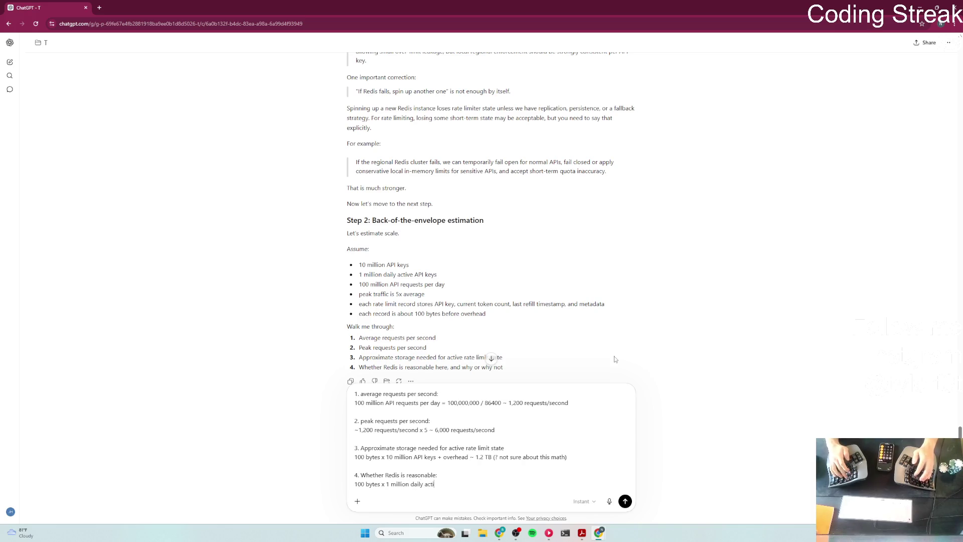
{"action": "type", "text": "ve API"}
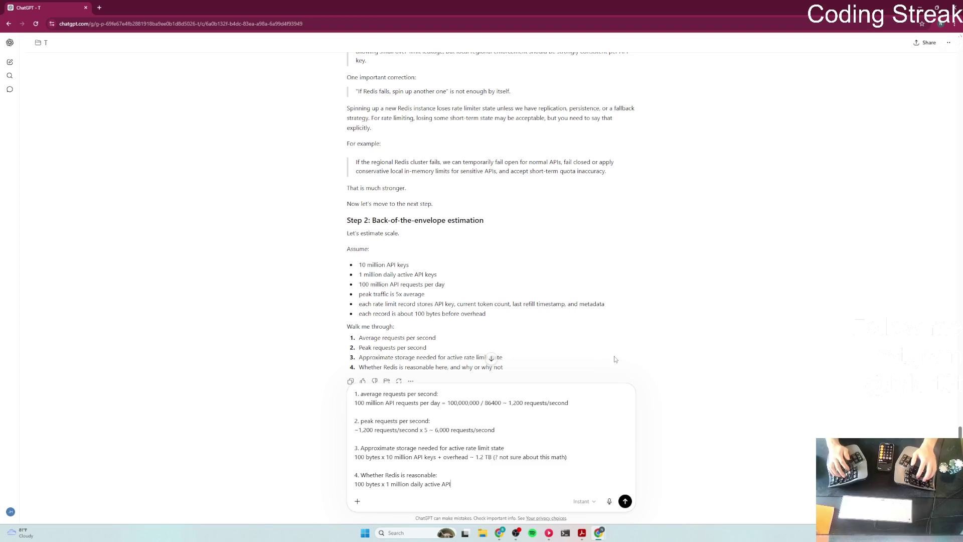
{"action": "type", "text": " keys "}
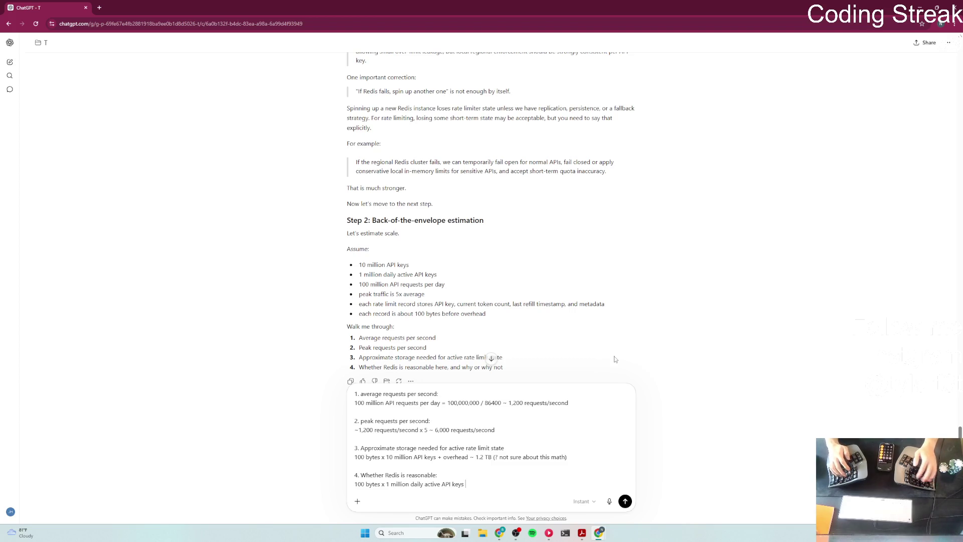
{"action": "type", "text": "= ~"}
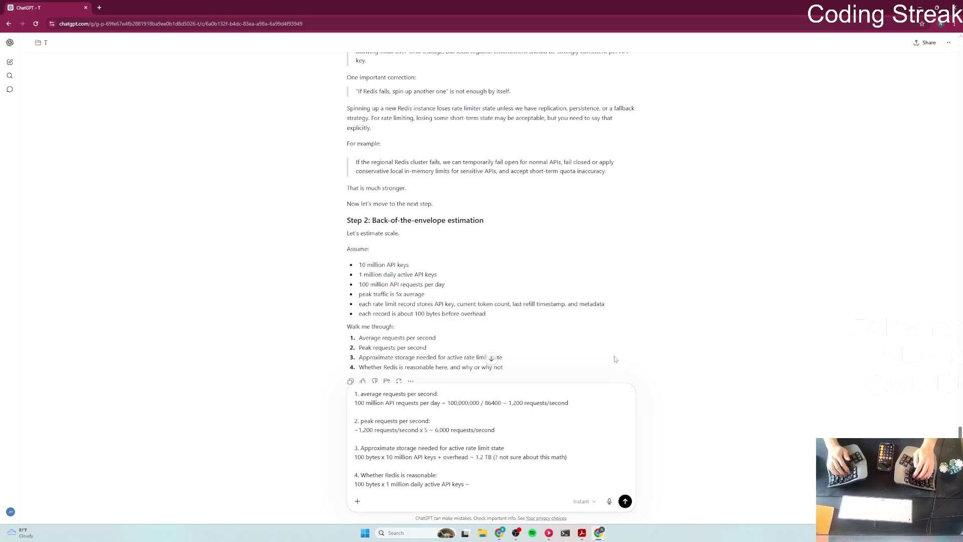
{"action": "type", "text": "100GB? should be doable with Redi"}
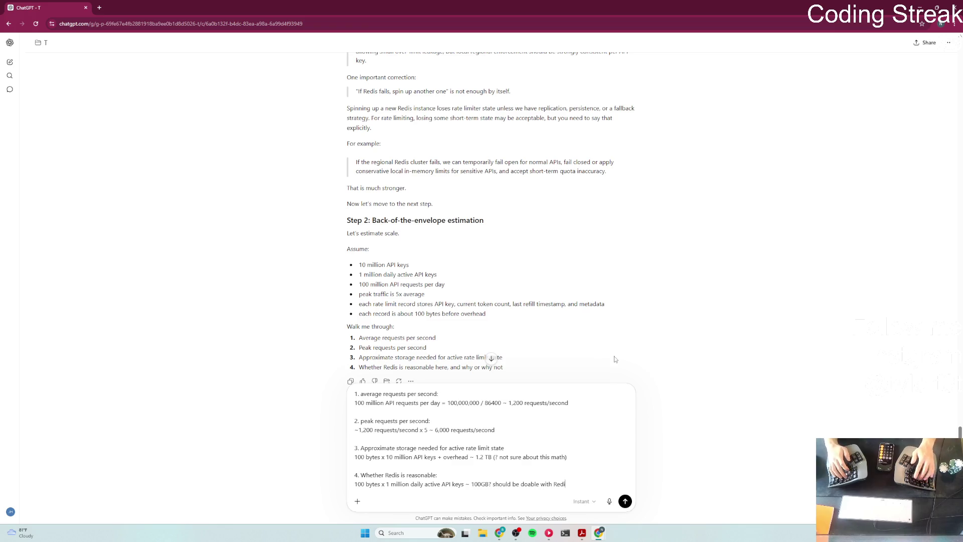
{"action": "key", "text": "Return"}
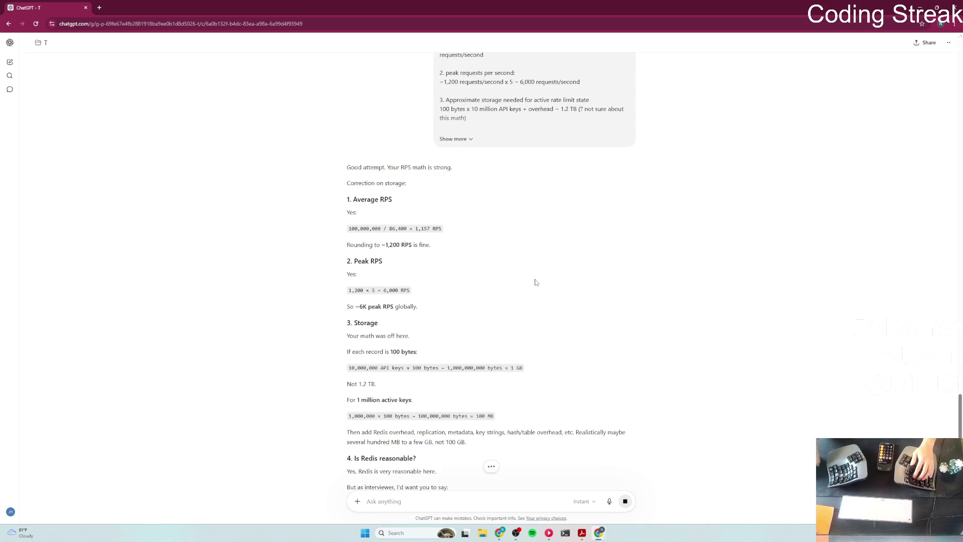
Step: Read ChatGPT's reply, highlighting the corrected 1,000,000,000-byte figure, down to the Step 3 request-flow question
{"action": "scroll", "coordinate": [536, 283], "scroll_direction": "down", "scroll_amount": 1}
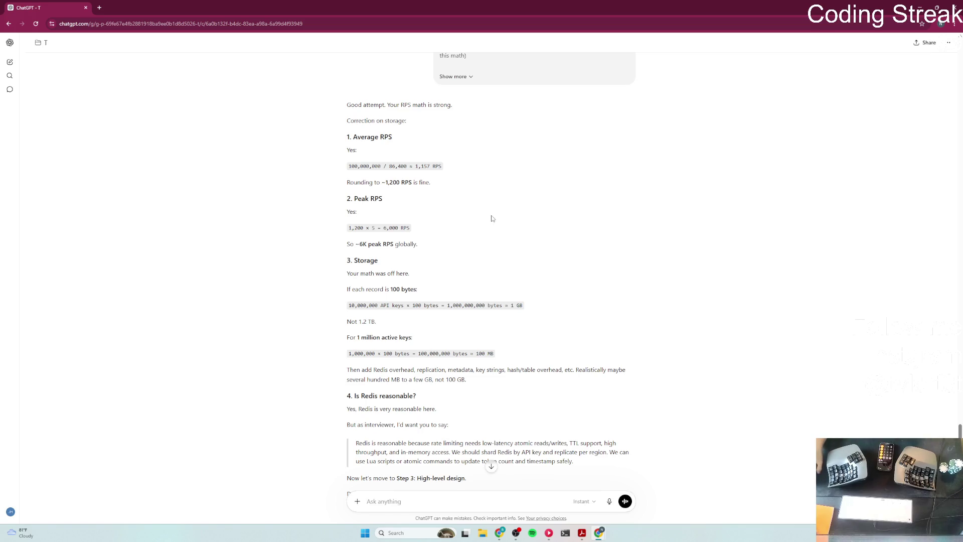
{"action": "scroll", "coordinate": [505, 213], "scroll_direction": "down", "scroll_amount": 1}
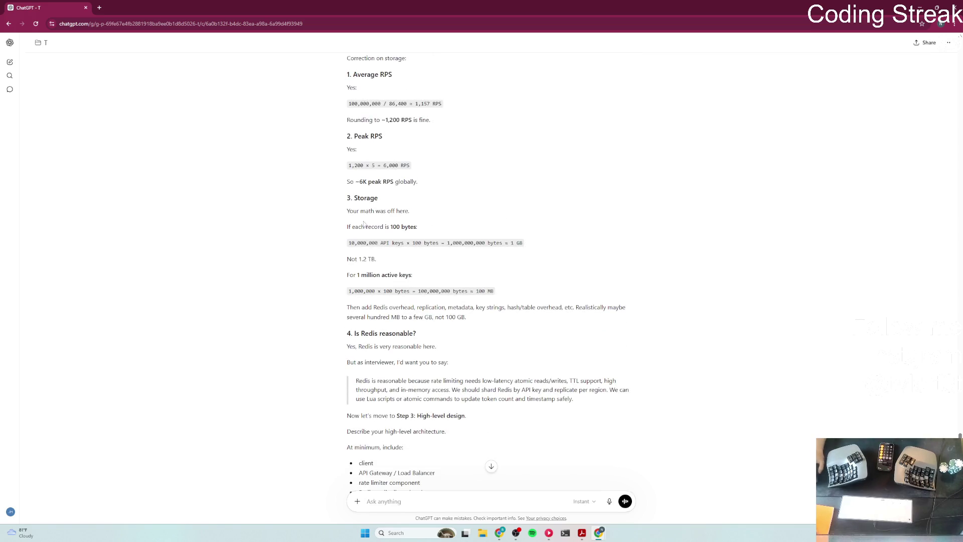
{"action": "left_click_drag", "start_coordinate": [353, 211], "coordinate": [410, 211]}
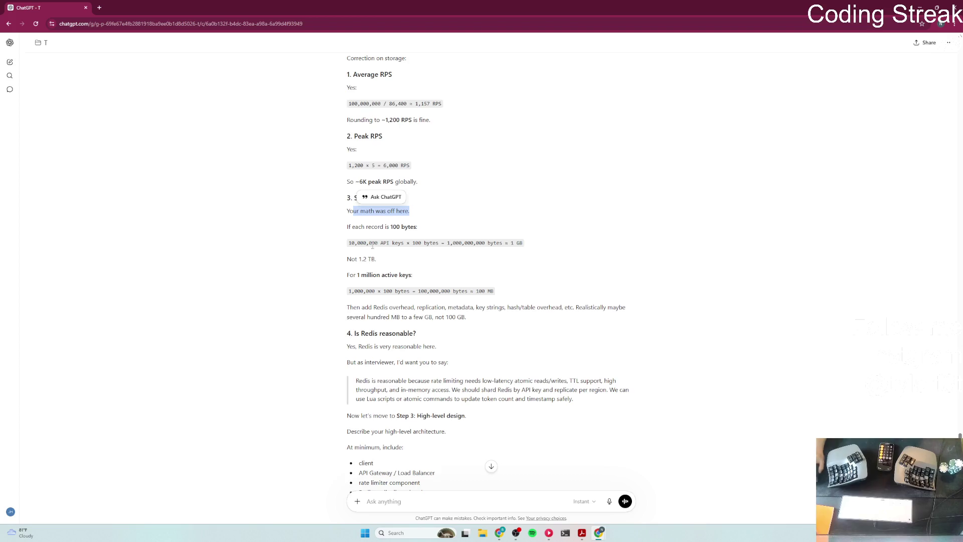
{"action": "left_click", "coordinate": [426, 245]}
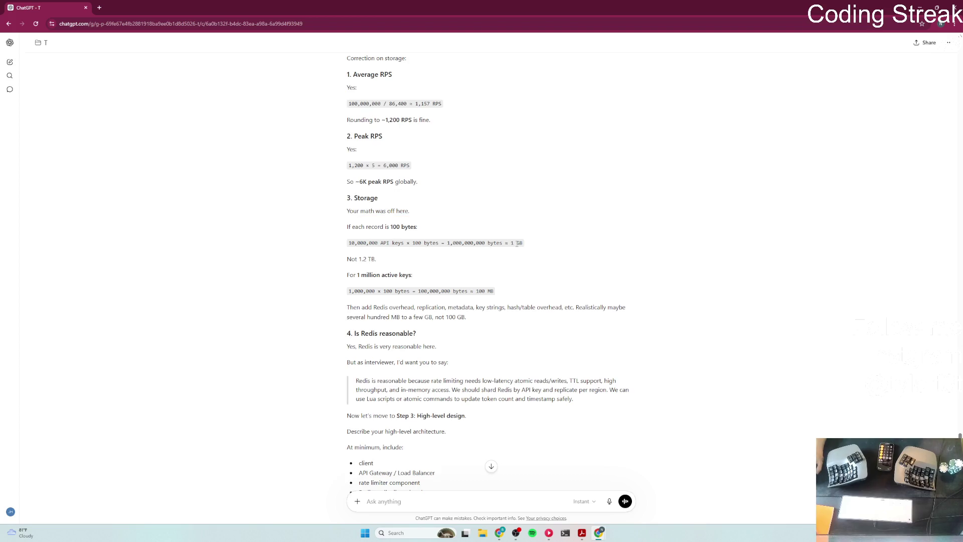
{"action": "scroll", "coordinate": [516, 253], "scroll_direction": "down", "scroll_amount": 1}
{"action": "double_click", "coordinate": [454, 179]}
{"action": "double_click", "coordinate": [484, 180]}
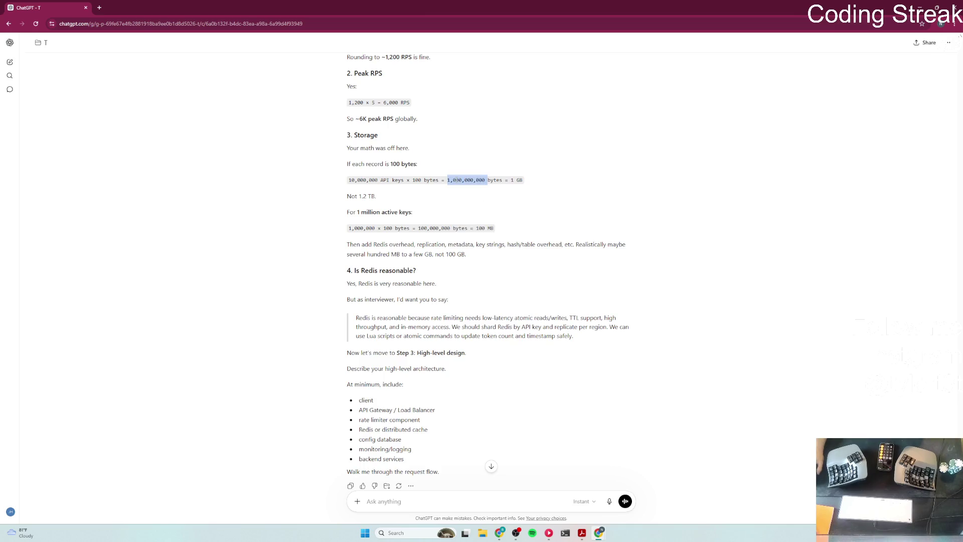
{"action": "left_click_drag", "start_coordinate": [453, 180], "coordinate": [485, 180]}
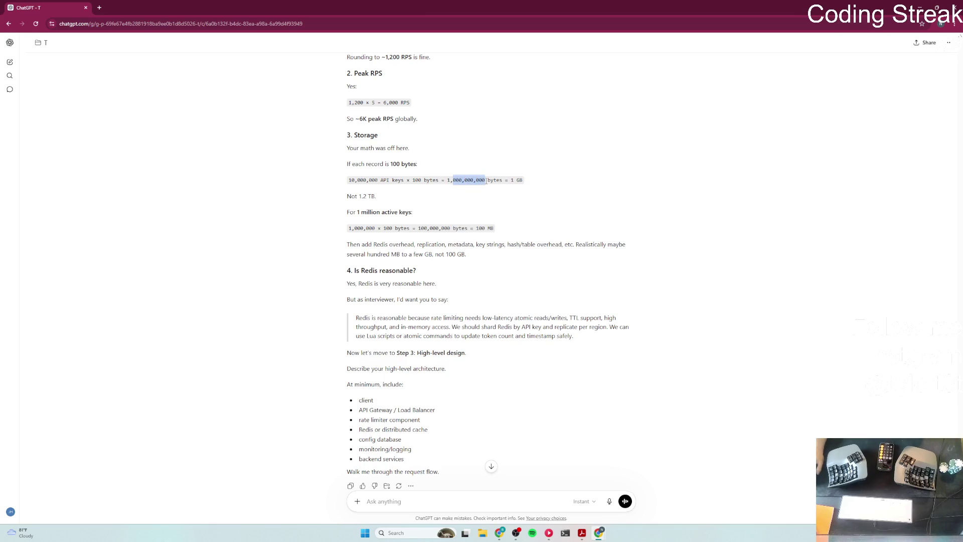
{"action": "left_click", "coordinate": [582, 194]}
{"action": "scroll", "coordinate": [577, 190], "scroll_direction": "down", "scroll_amount": 1}
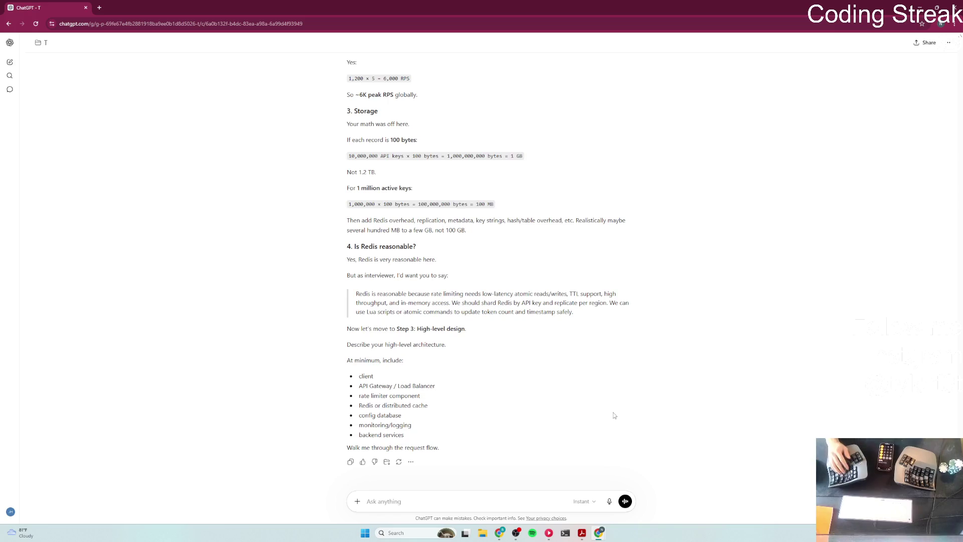
Step: Start the request-flow answer: the client sends its request with its API key in the headers
{"action": "type", "text": "si"}
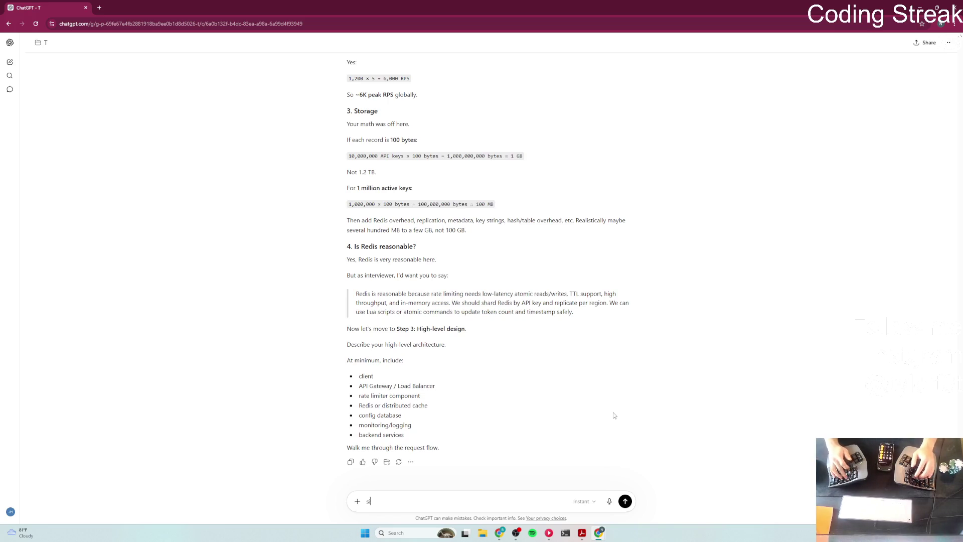
{"action": "type", "text": "nce we are using "}
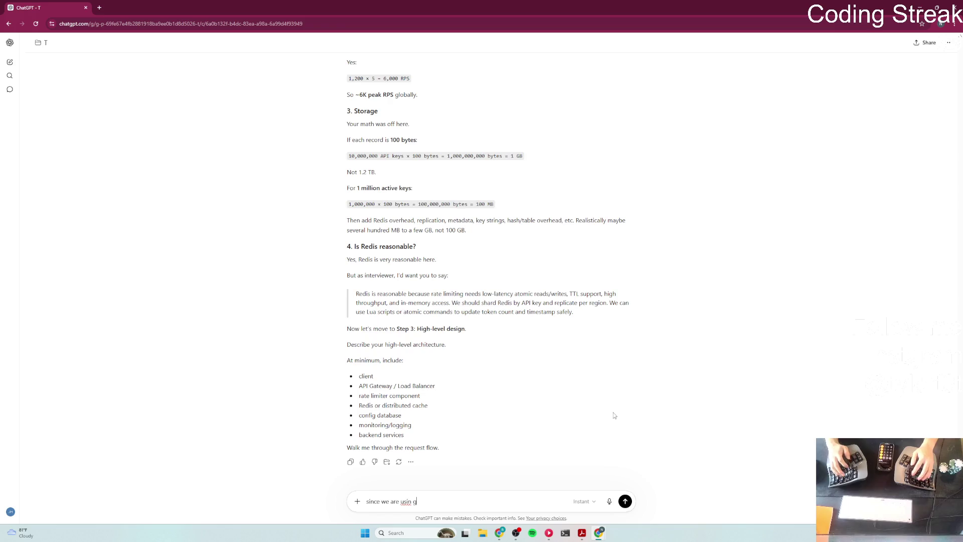
{"action": "type", "text": "api keym"}
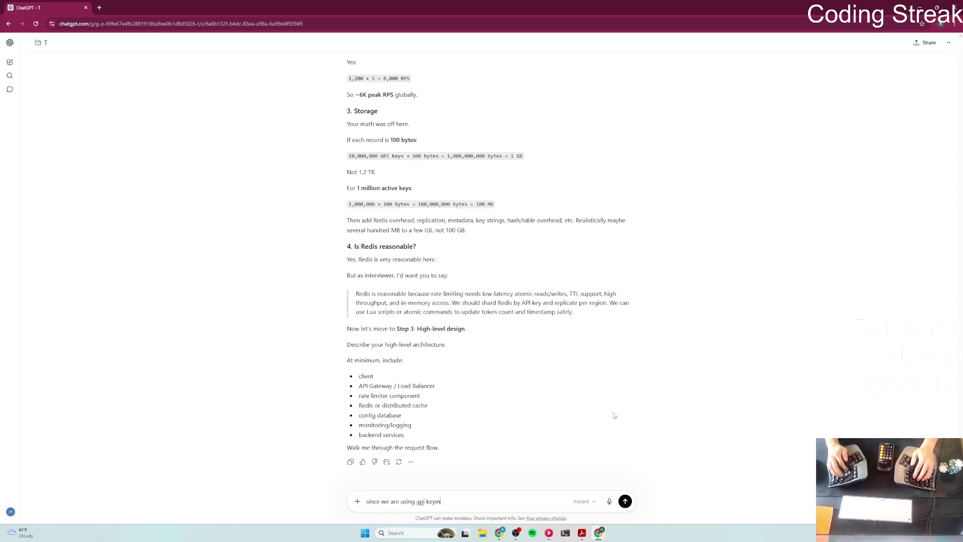
{"action": "key", "text": "BackSpace"}
{"action": "type", "text": ", client "}
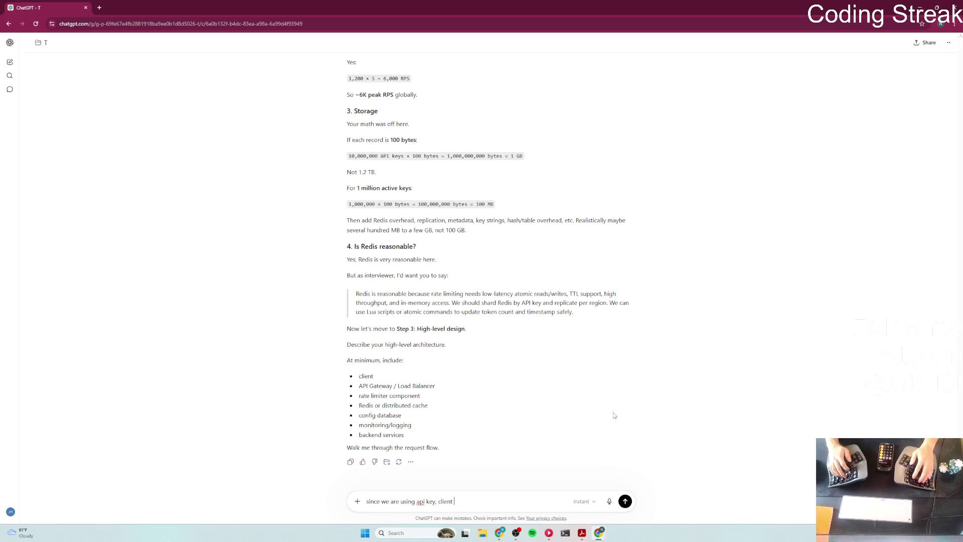
{"action": "type", "text": "would send a request s"}
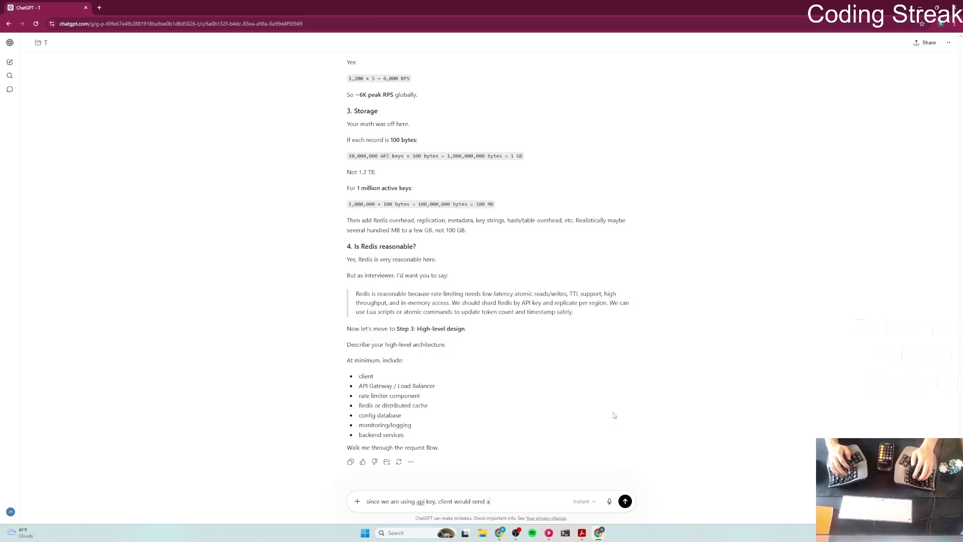
{"action": "key", "text": "BackSpace"}
{"action": "type", "text": "wit"}
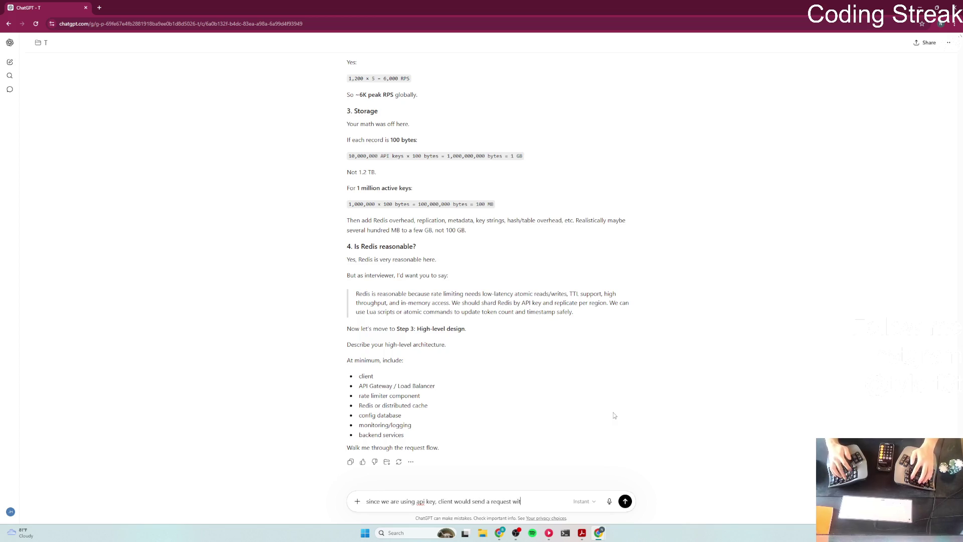
{"action": "type", "text": "h thei r api ke"}
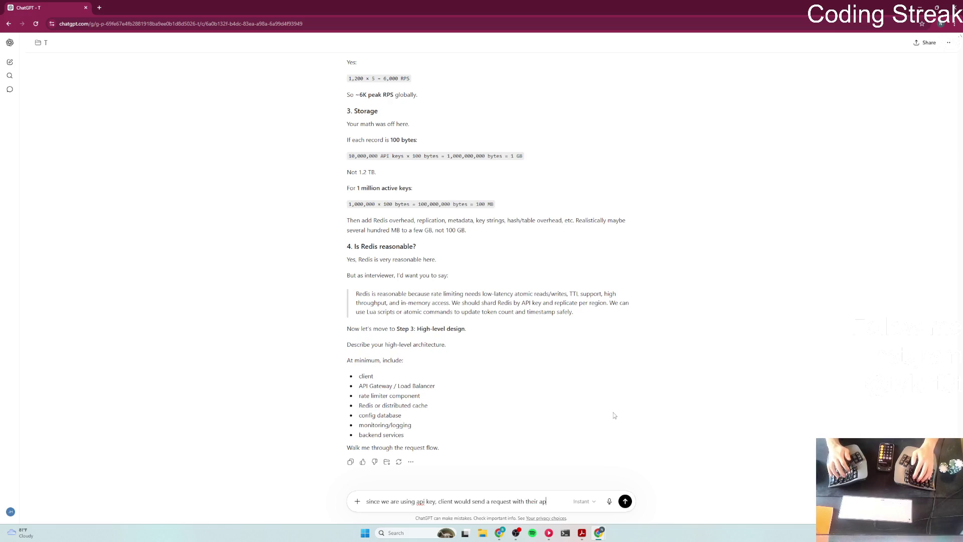
{"action": "type", "text": "y"}
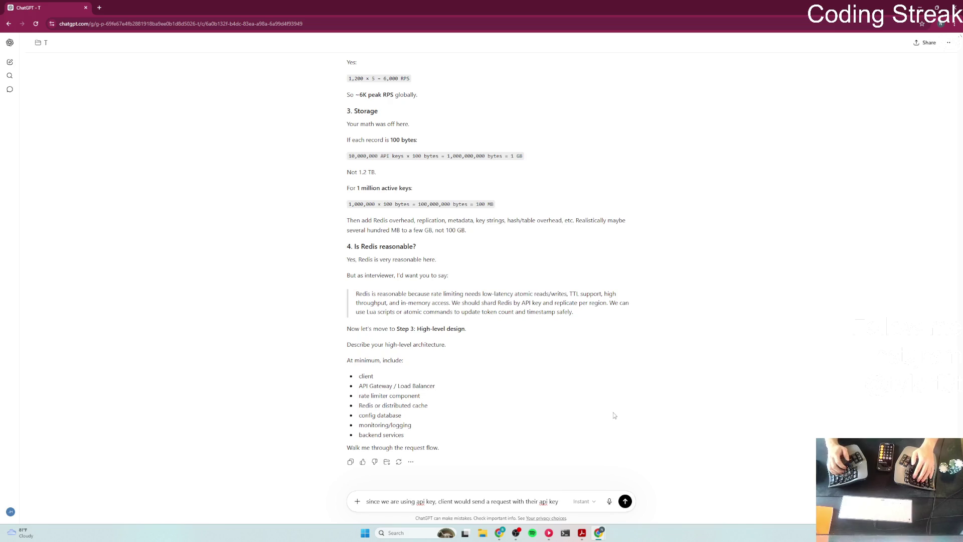
{"action": "type", "text": "he"}
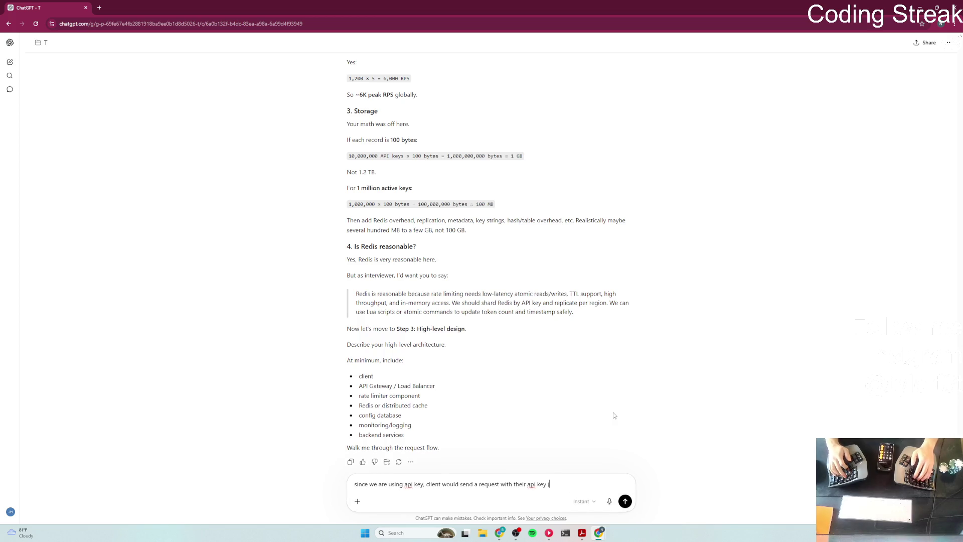
{"action": "type", "text": "think in"}
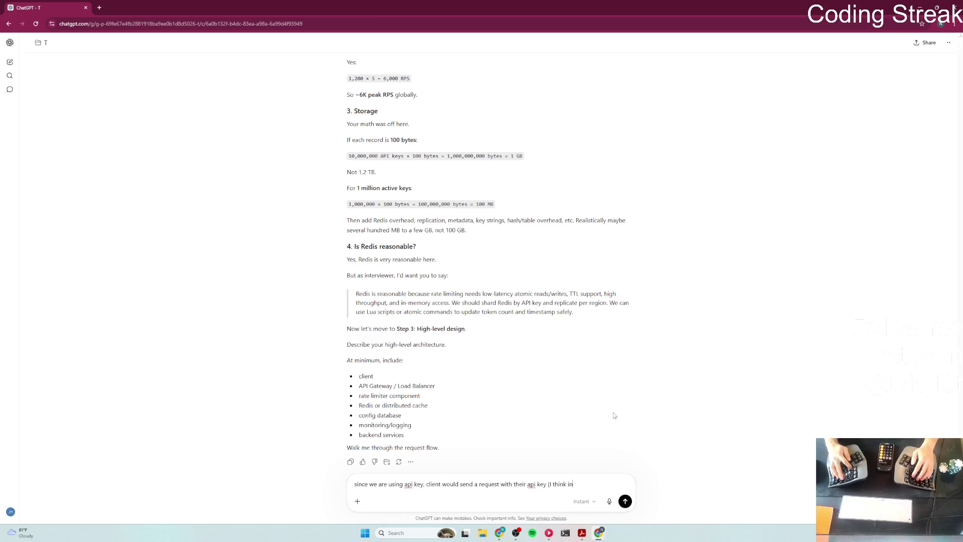
{"action": "type", "text": " the headers?"}
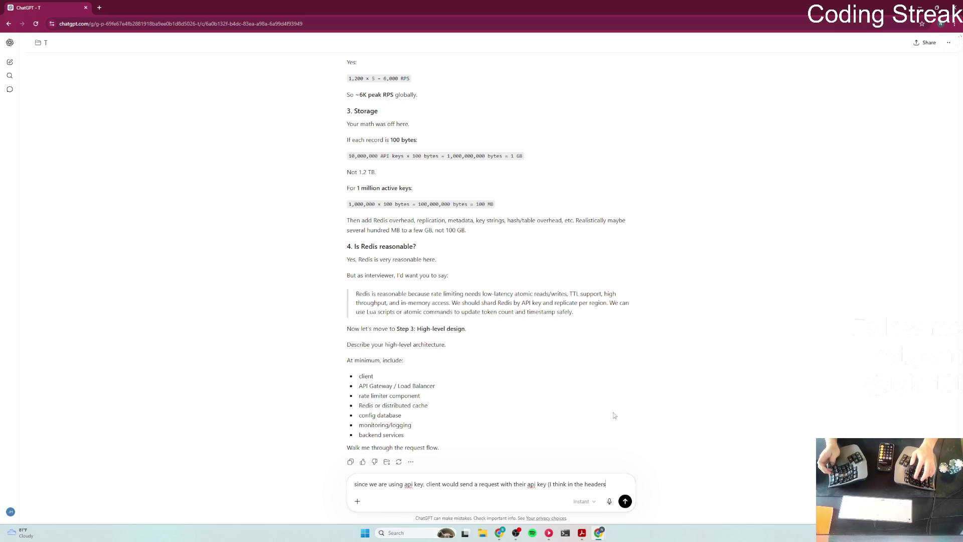
{"action": "key", "text": "BackSpace"}
{"action": "type", "text": ")"}
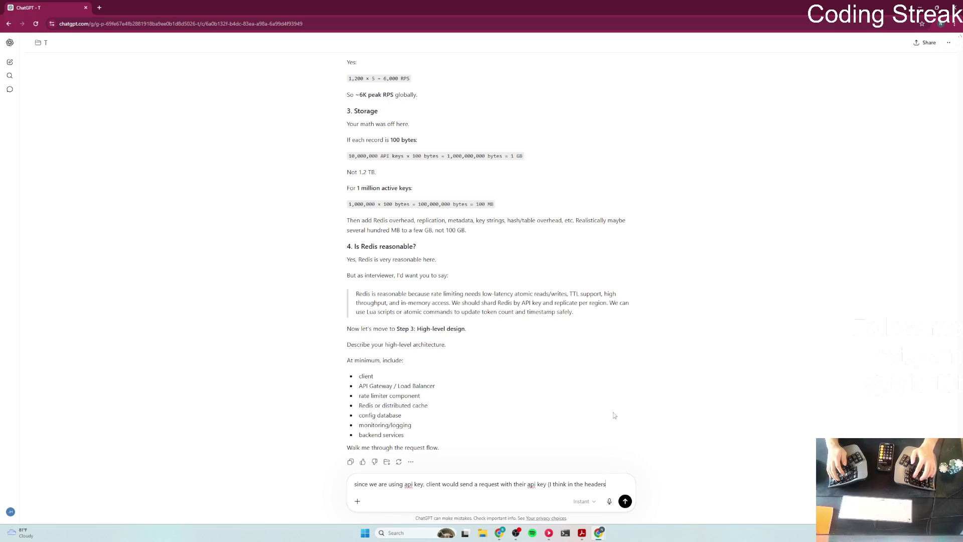
{"action": "type", "text": "?),"}
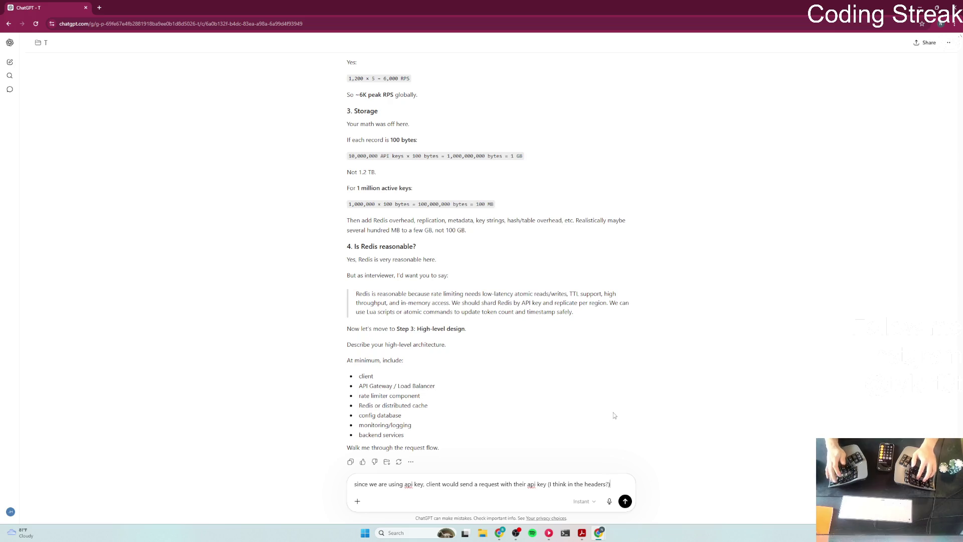
{"action": "type", "text": "that"}
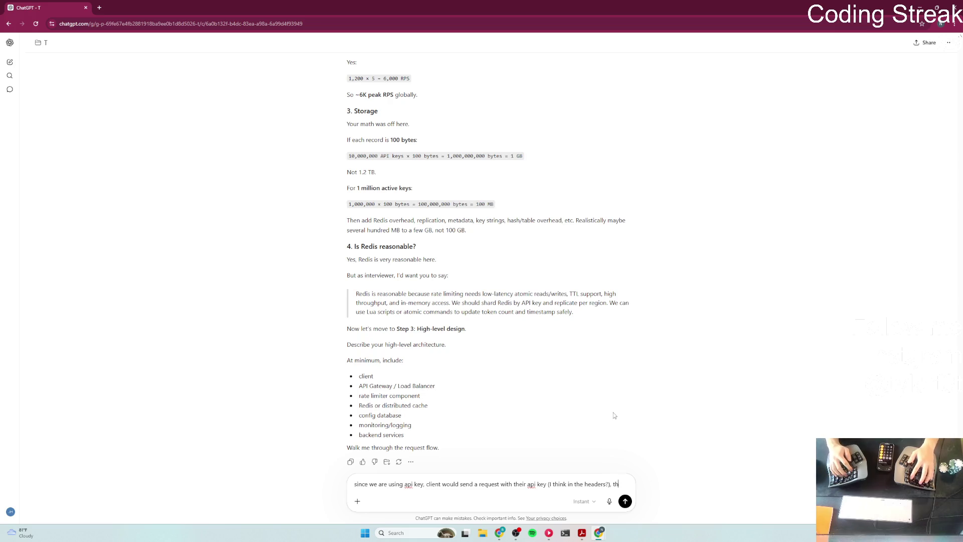
{"action": "key", "text": "BackSpace"}
{"action": "key", "text": "BackSpace"}
{"action": "key", "text": "BackSpace"}
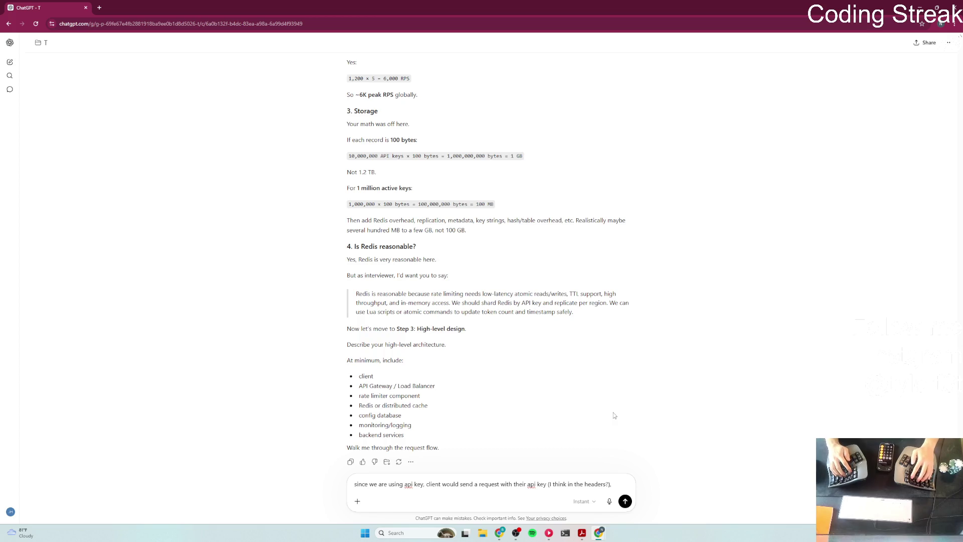
{"action": "type", "text": " that"}
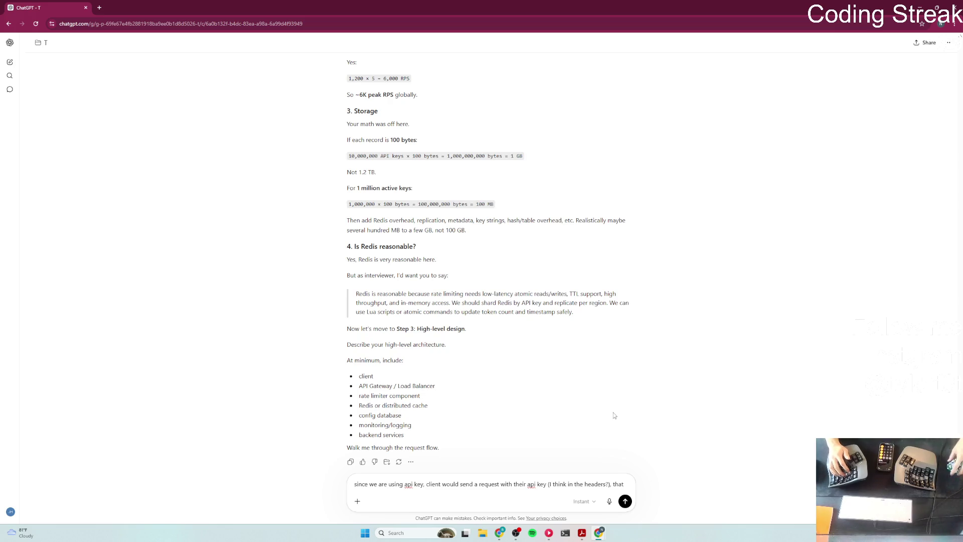
{"action": "key", "text": "BackSpace"}
{"action": "key", "text": "BackSpace"}
{"action": "key", "text": "BackSpace"}
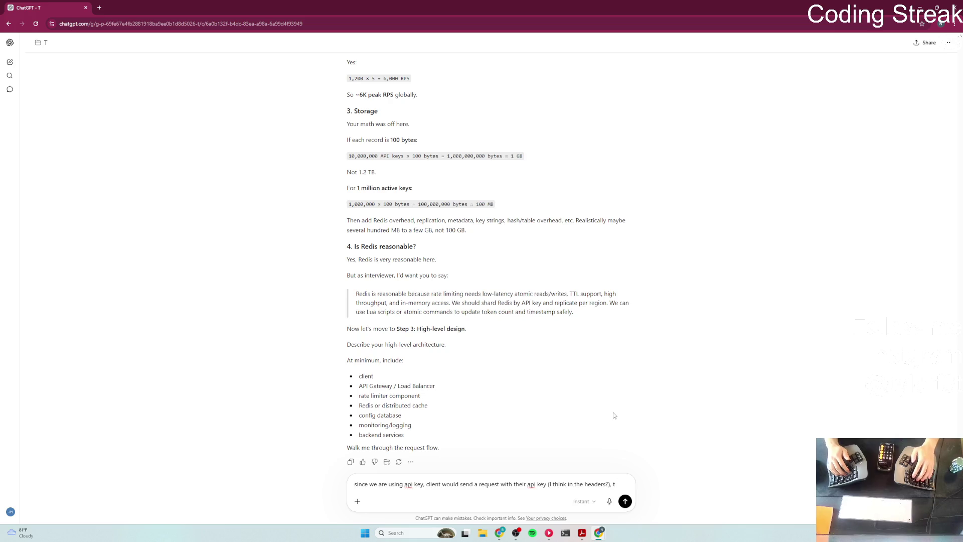
Step: Add that the request reaches the API gateway / LB, routes to nodes, and ask where the rate limiter belongs
{"action": "type", "text": "y"}
{"action": "type", "text": "request "}
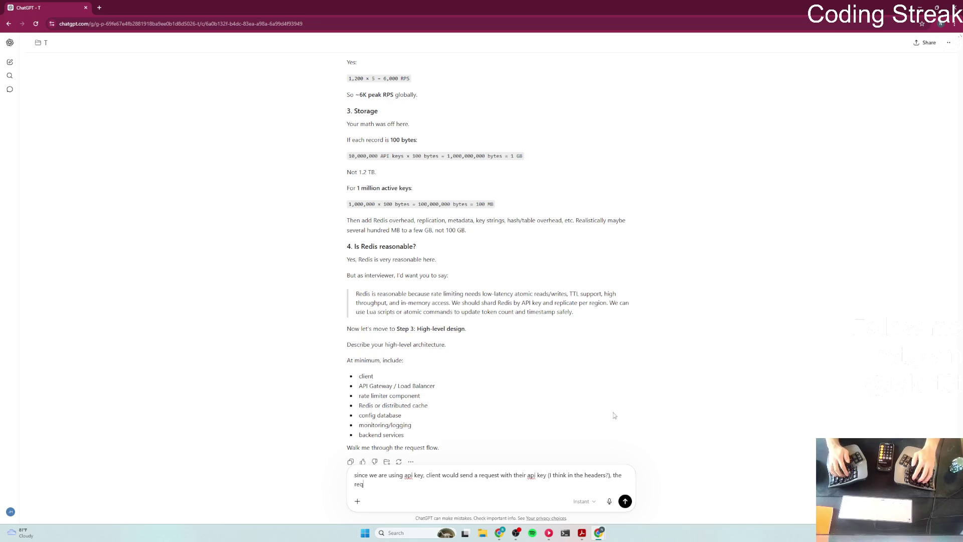
{"action": "type", "text": "would"}
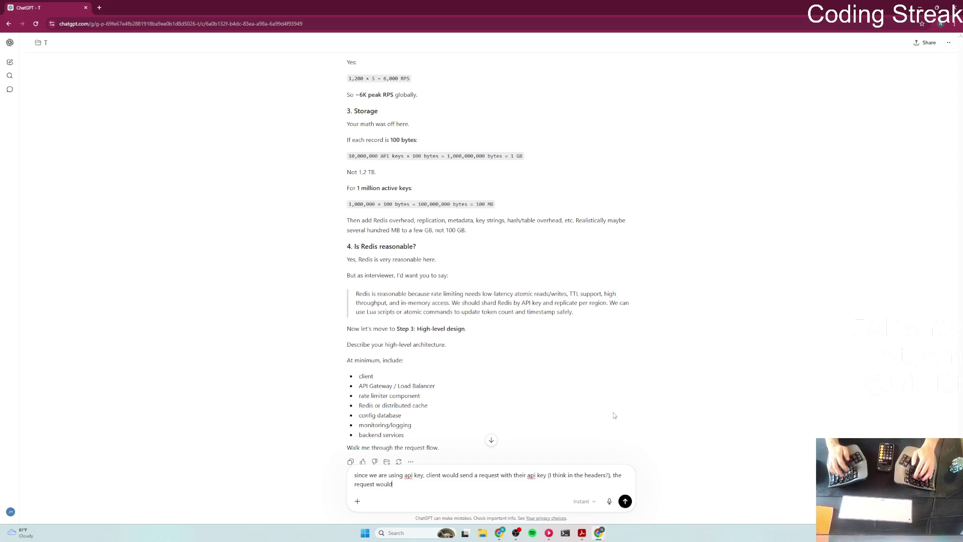
{"action": "type", "text": " reach apigate/"}
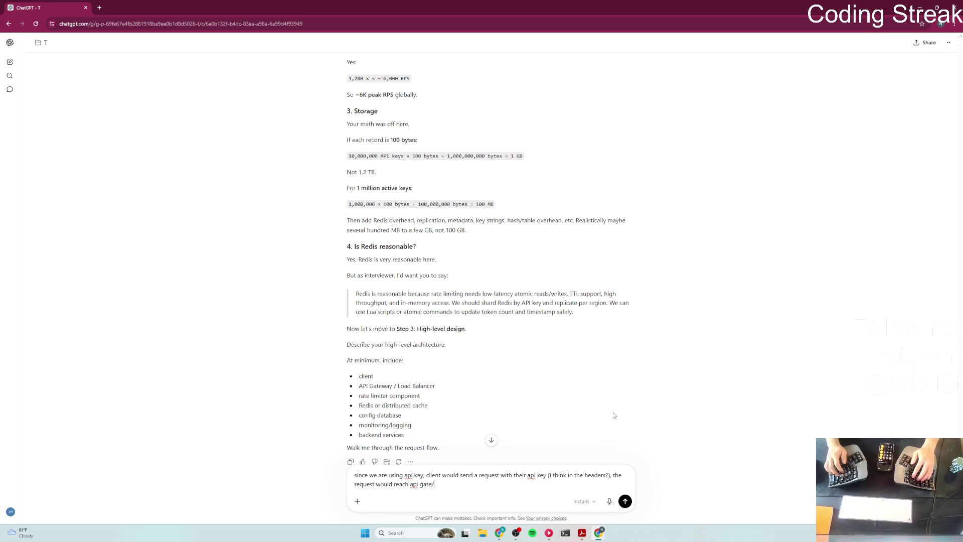
{"action": "type", "text": "way / "}
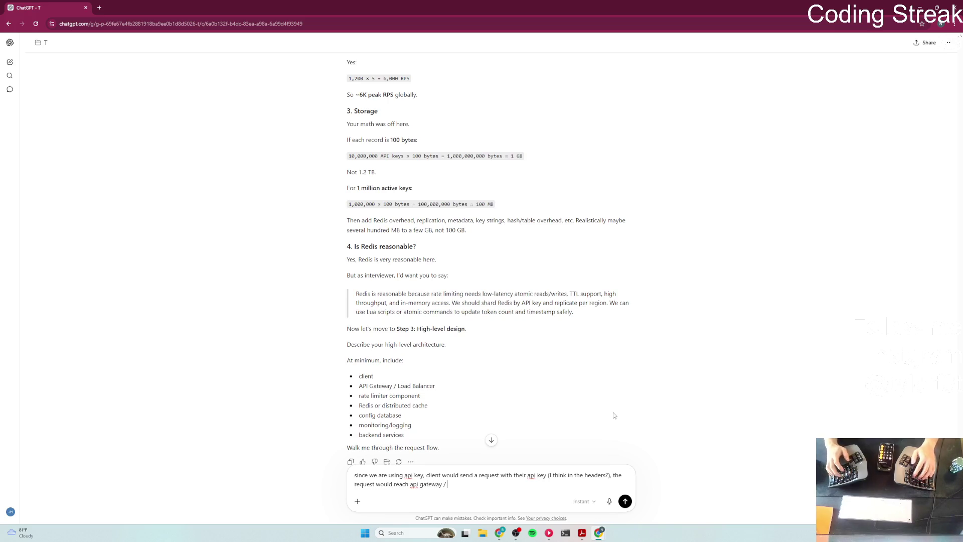
{"action": "type", "text": "LB wh"}
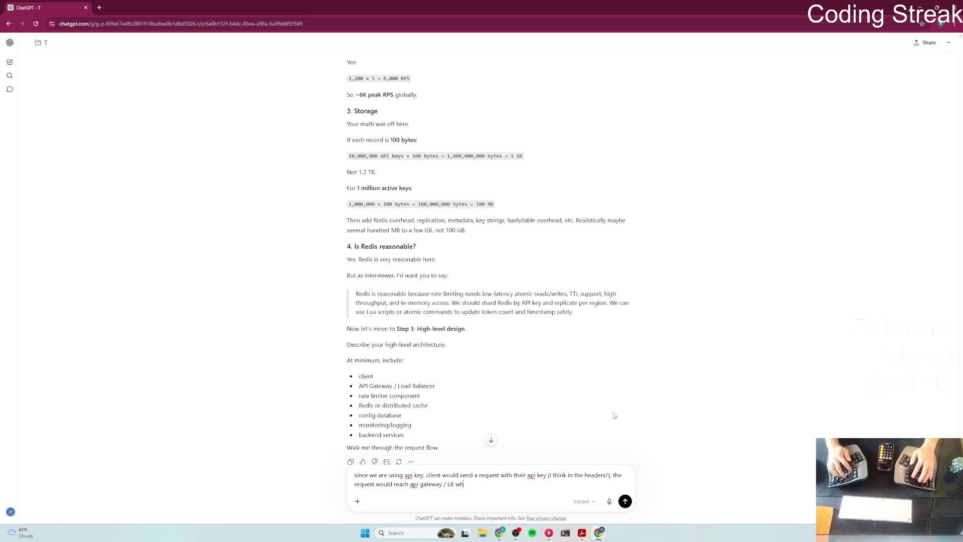
{"action": "type", "text": "ere it would route t"}
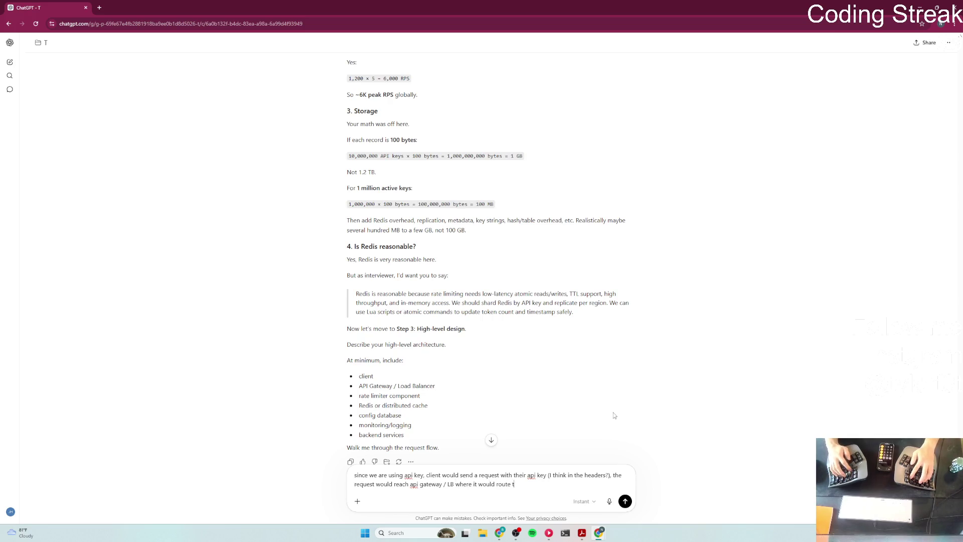
{"action": "type", "text": "h the co"}
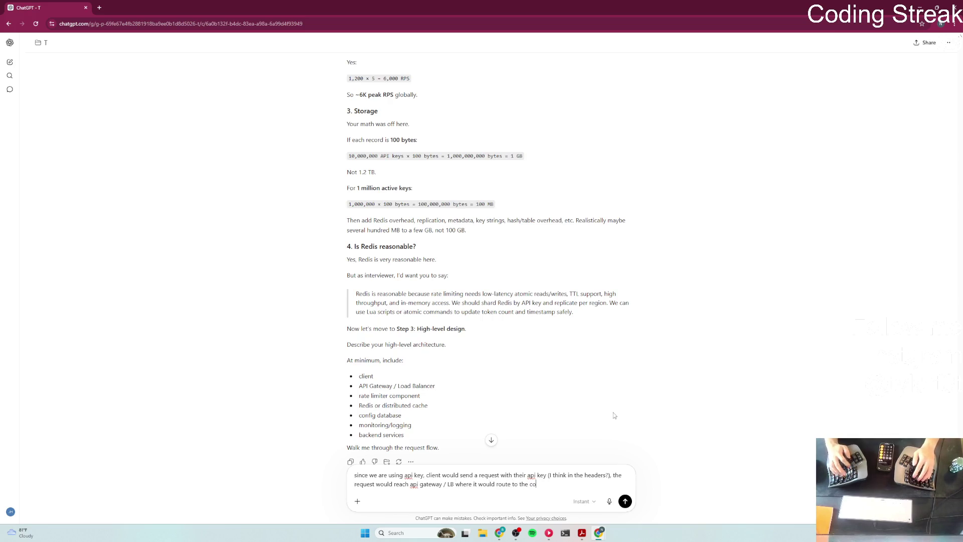
{"action": "type", "text": "erect"}
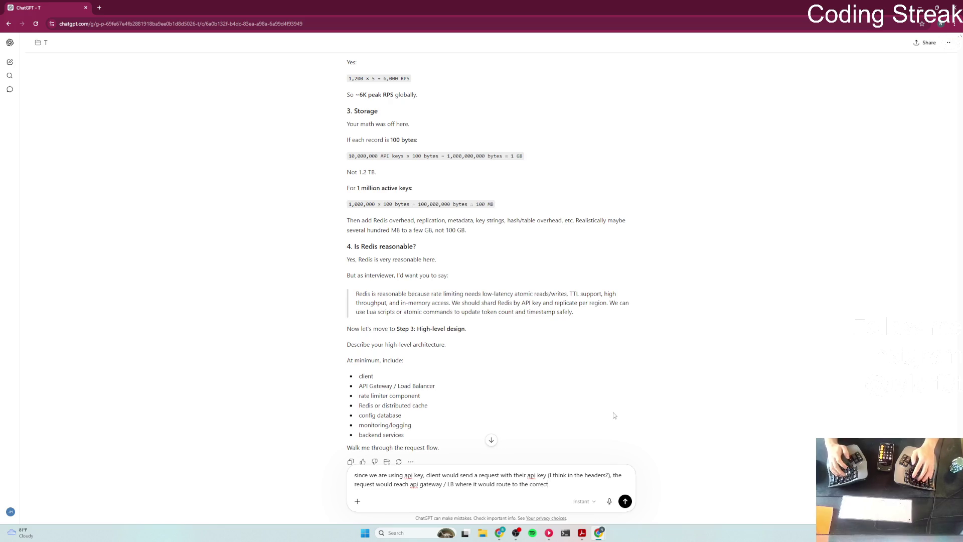
{"action": "type", "text": "c"}
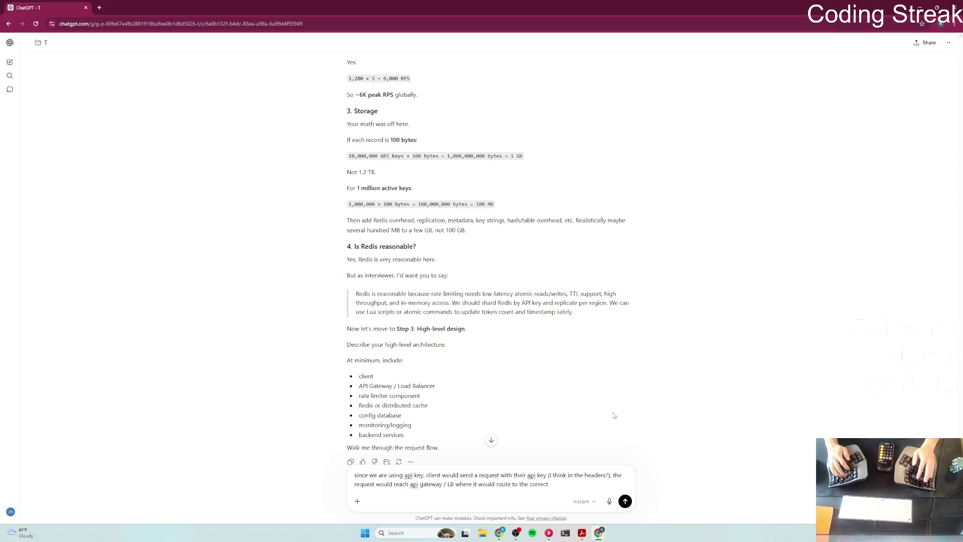
{"action": "type", "text": "nodes"}
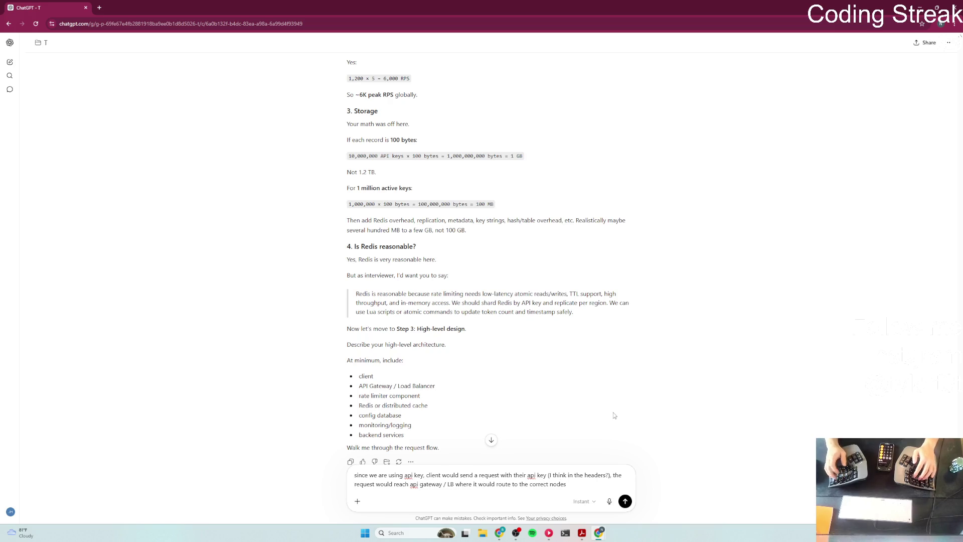
{"action": "type", "text": "(? should this be nodes or "}
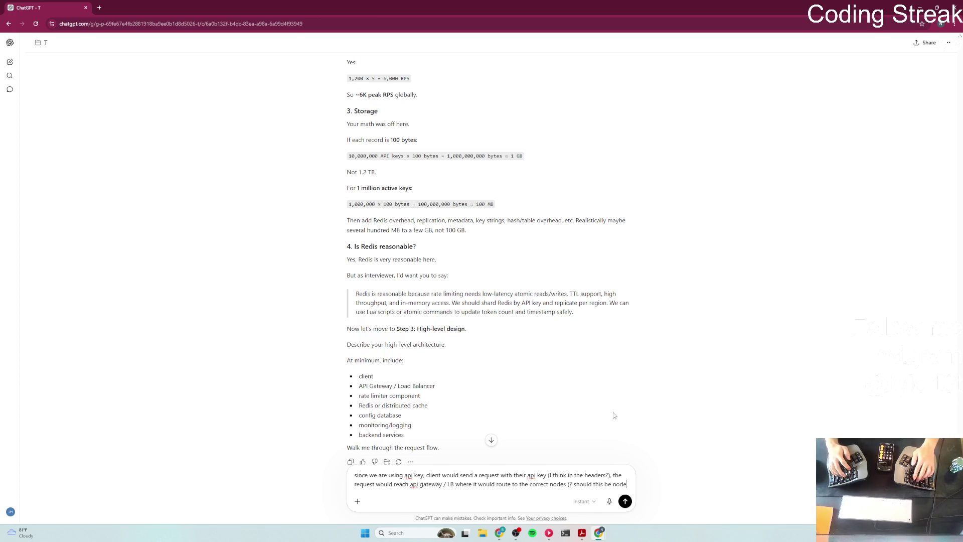
{"action": "type", "text": "servers?),"}
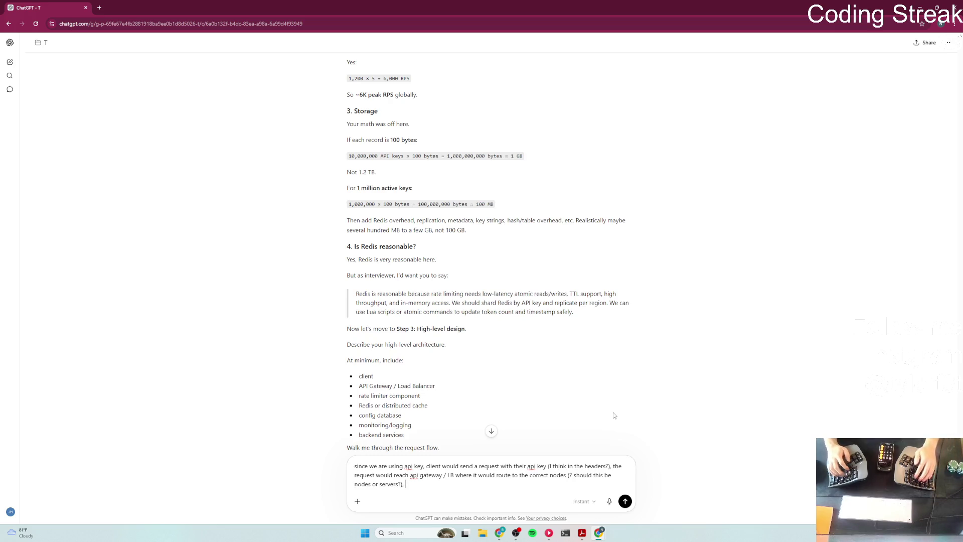
{"action": "type", "text": "ff"}
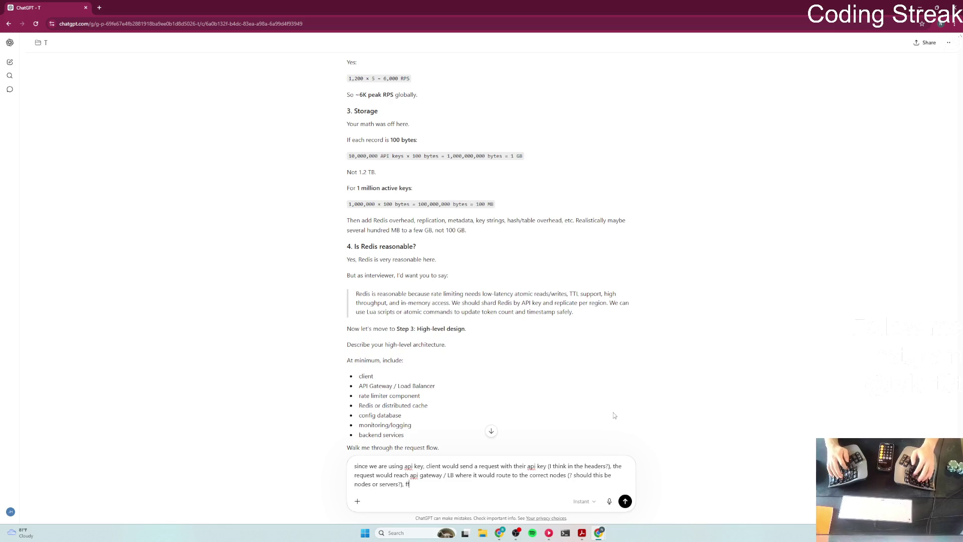
{"action": "type", "text": "we"}
{"action": "type", "text": "e"}
{"action": "key", "text": "BackSpace"}
{"action": "key", "text": "BackSpace"}
{"action": "type", "text": "the"}
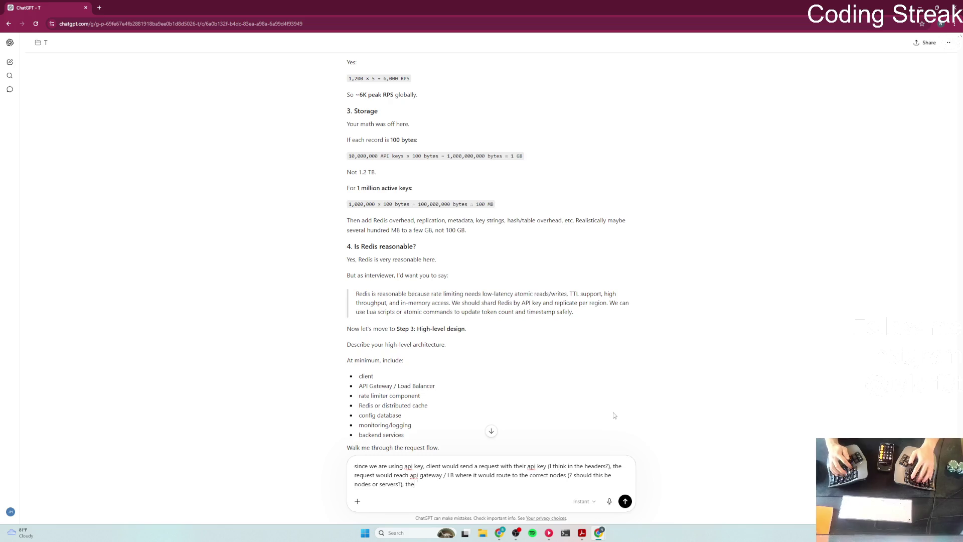
{"action": "type", "text": "n it should reach?"}
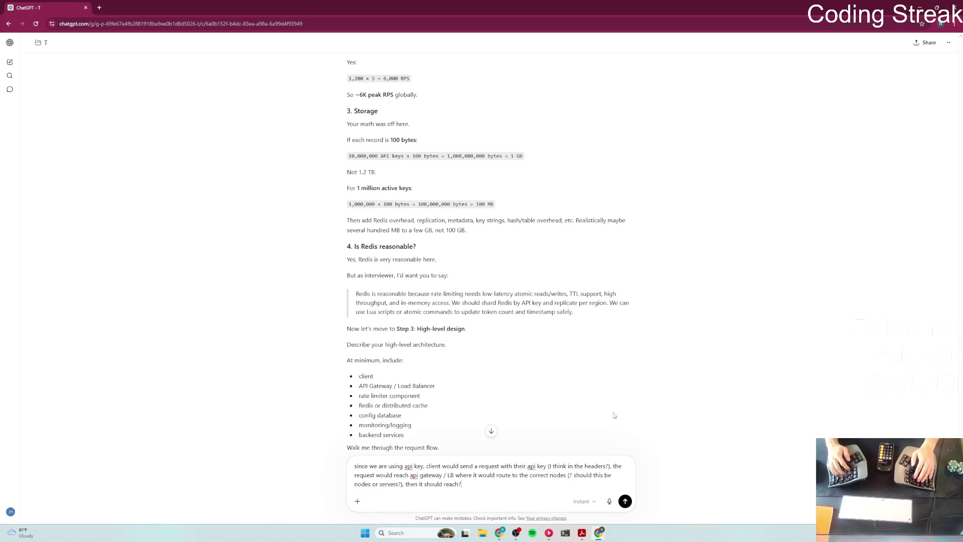
{"action": "type", "text": " (sho"}
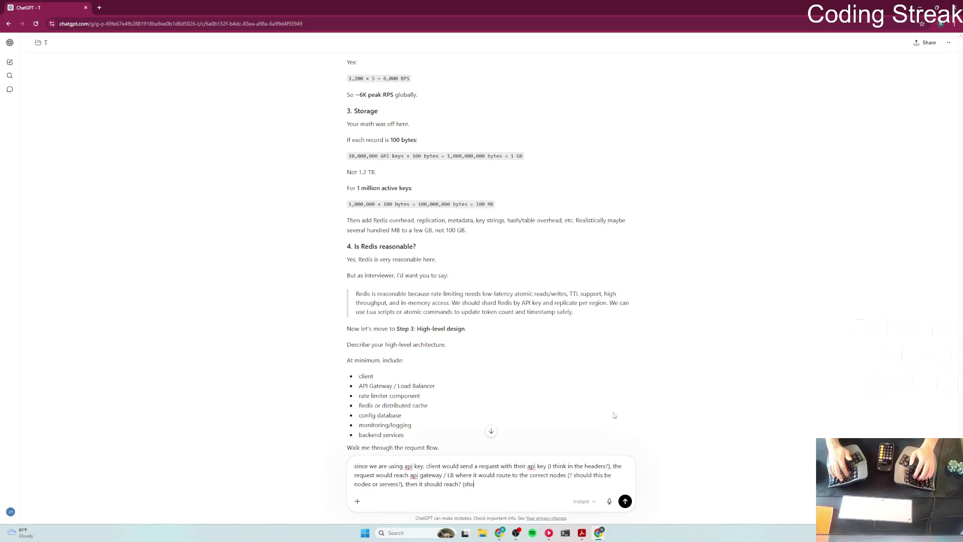
{"action": "type", "text": "uld this be readh o"}
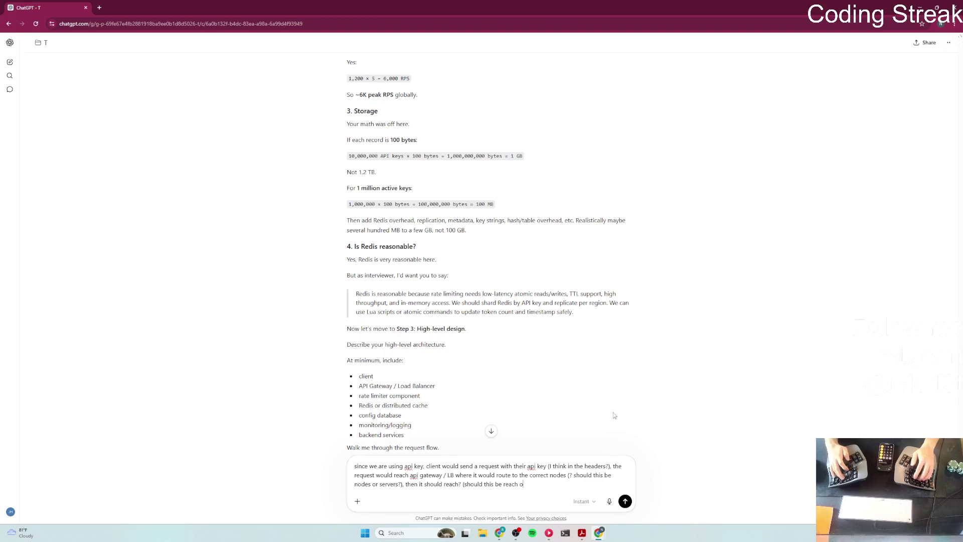
{"action": "type", "text": "ate "}
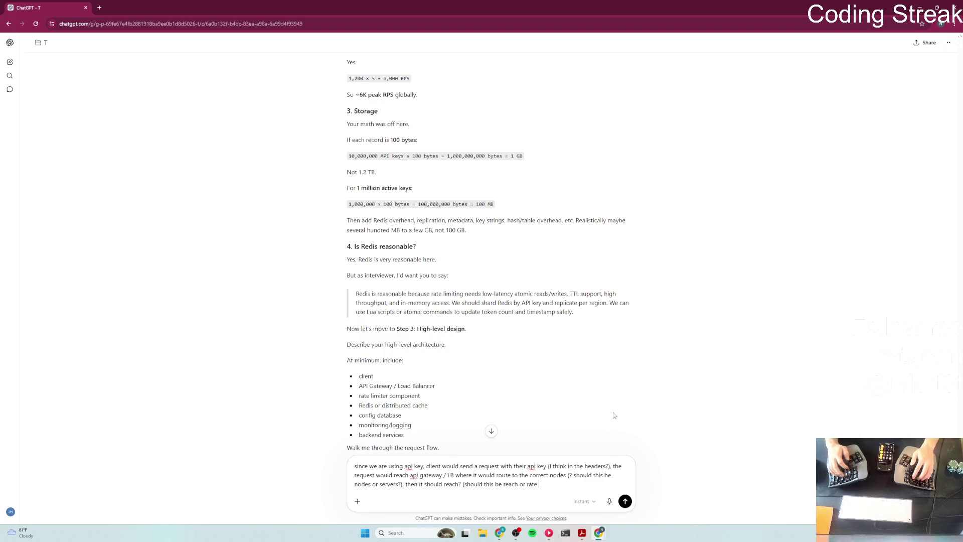
{"action": "type", "text": "limiter compo"}
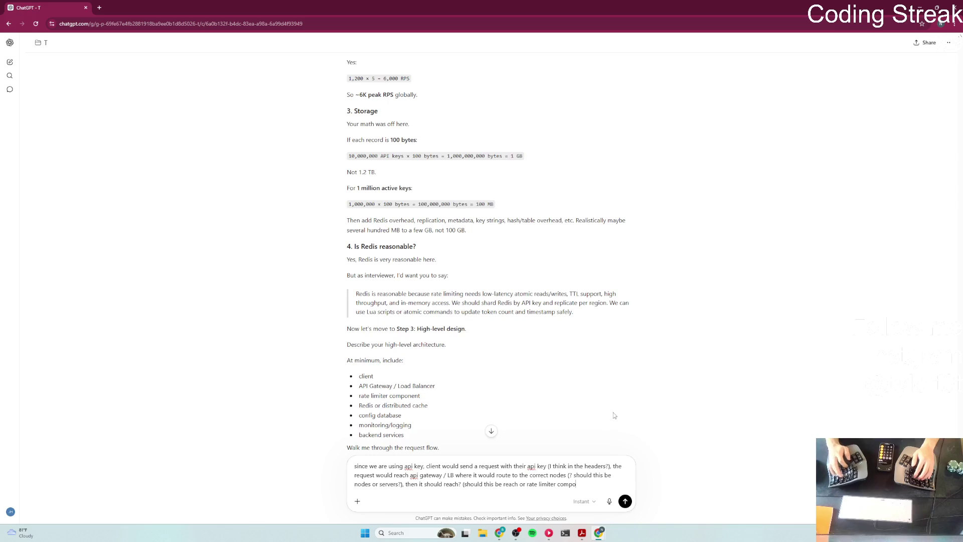
{"action": "type", "text": "nent should alrea"}
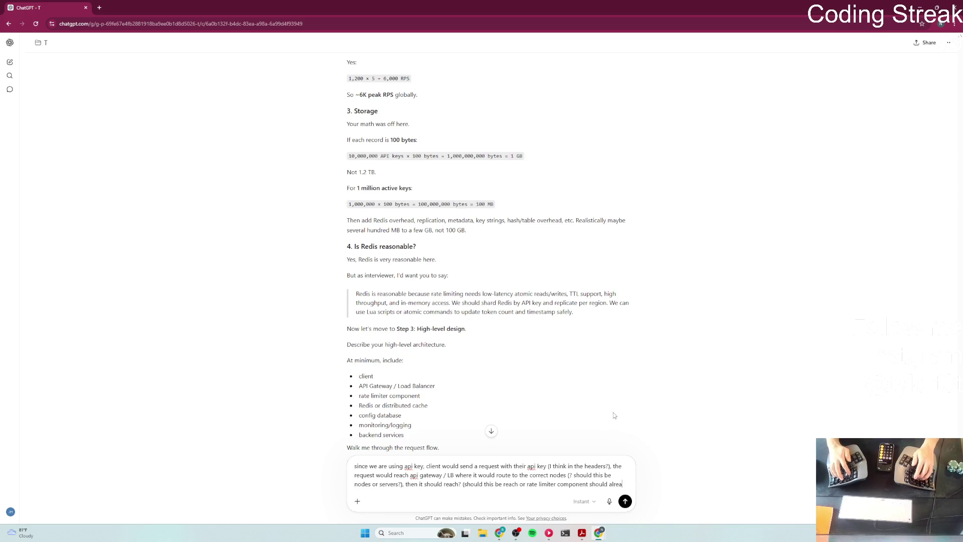
{"action": "type", "text": "dy be inside API"}
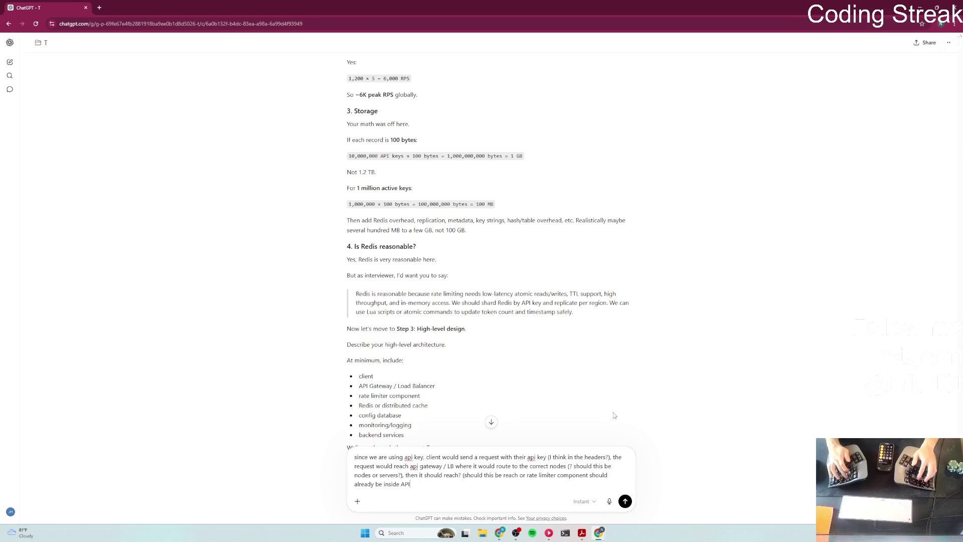
{"action": "type", "text": " Gatewau/"}
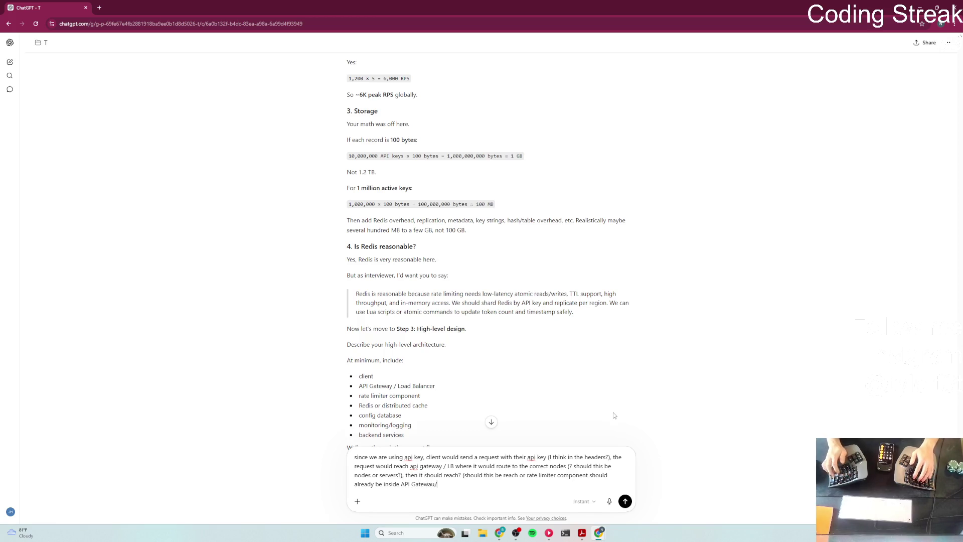
{"action": "type", "text": "LB"}
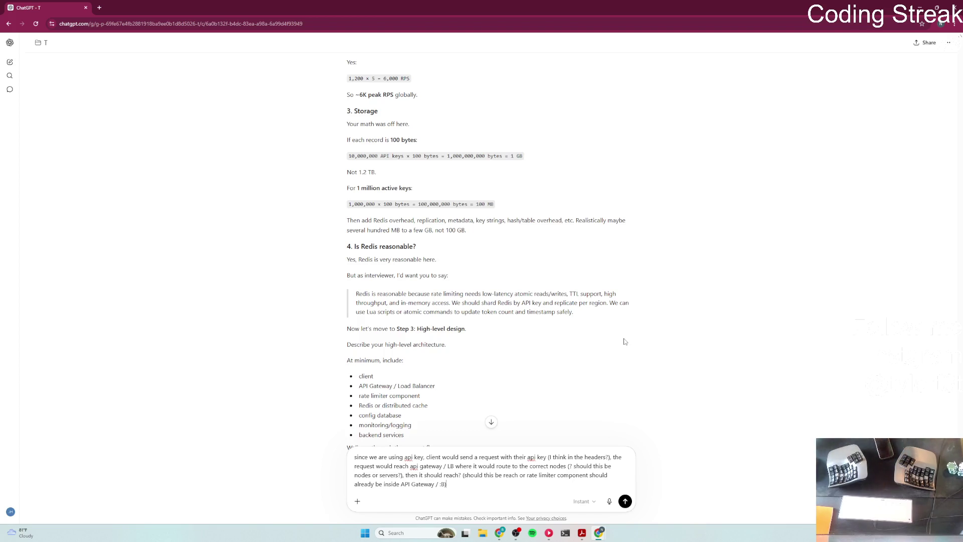
Step: Delete the stray characters after 'API Gateway /' in the draft
{"action": "key", "text": "BackSpace"}
{"action": "key", "text": "BackSpace"}
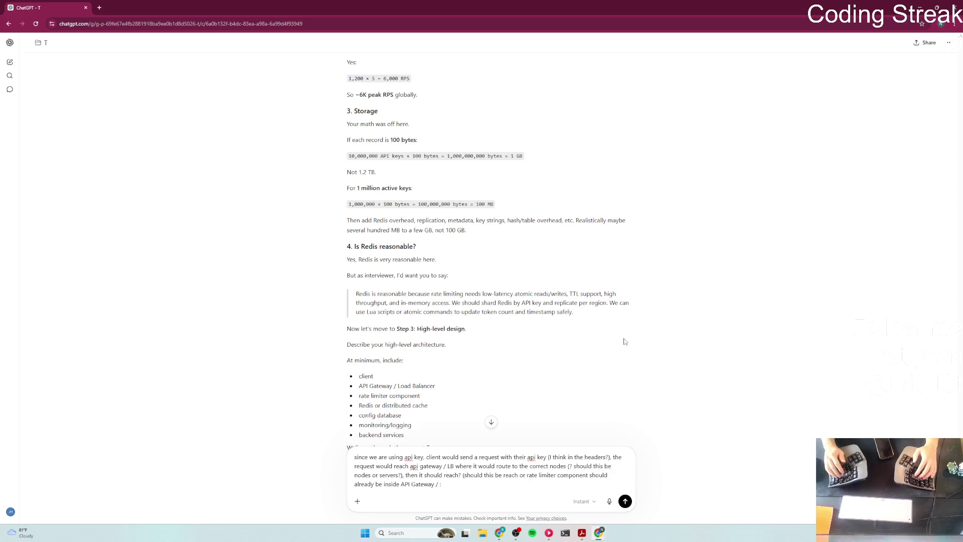
Step: Close the question with 'LB?)' and begin 'the rate limiter component where'
{"action": "type", "text": "LB"}
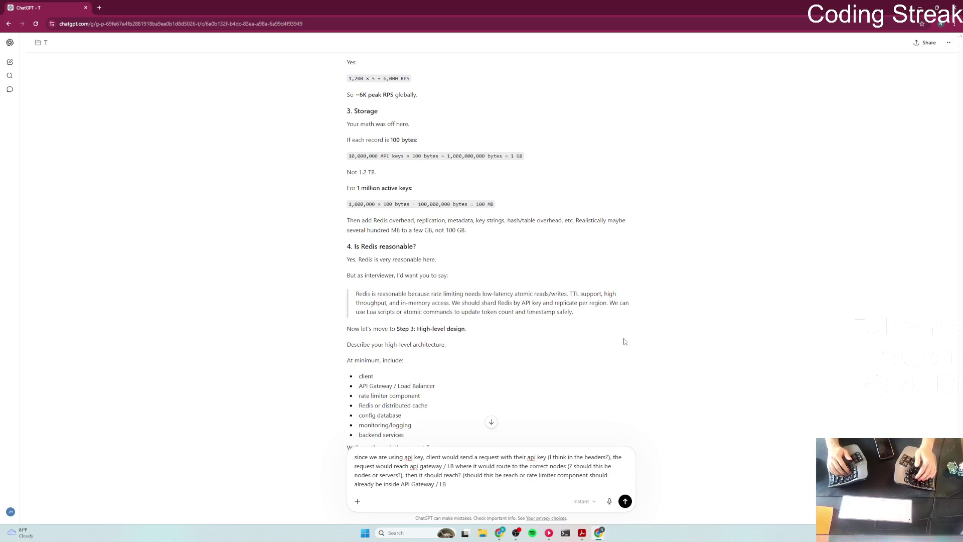
{"action": "type", "text": "?) "}
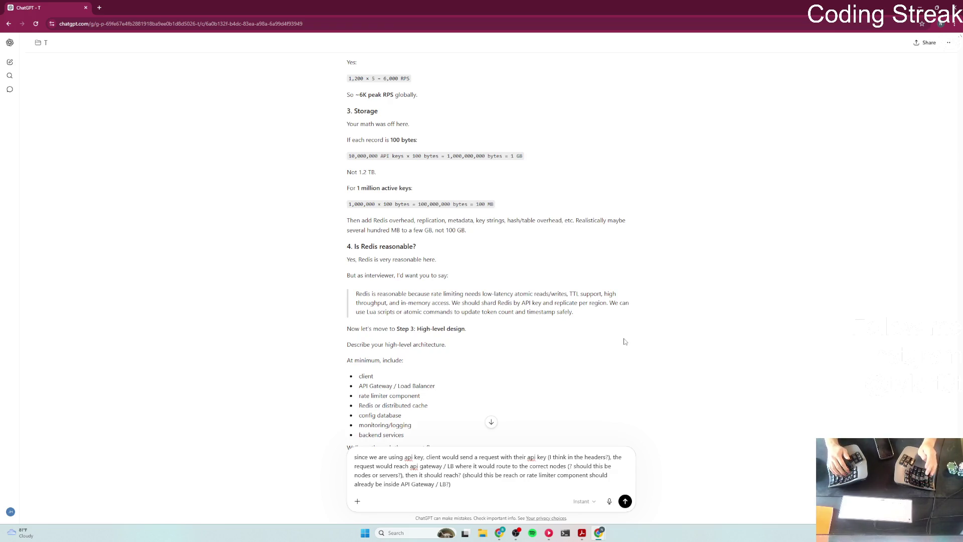
{"action": "type", "text": "th"}
{"action": "key", "text": "BackSpace"}
{"action": "key", "text": "BackSpace"}
{"action": "key", "text": "BackSpace"}
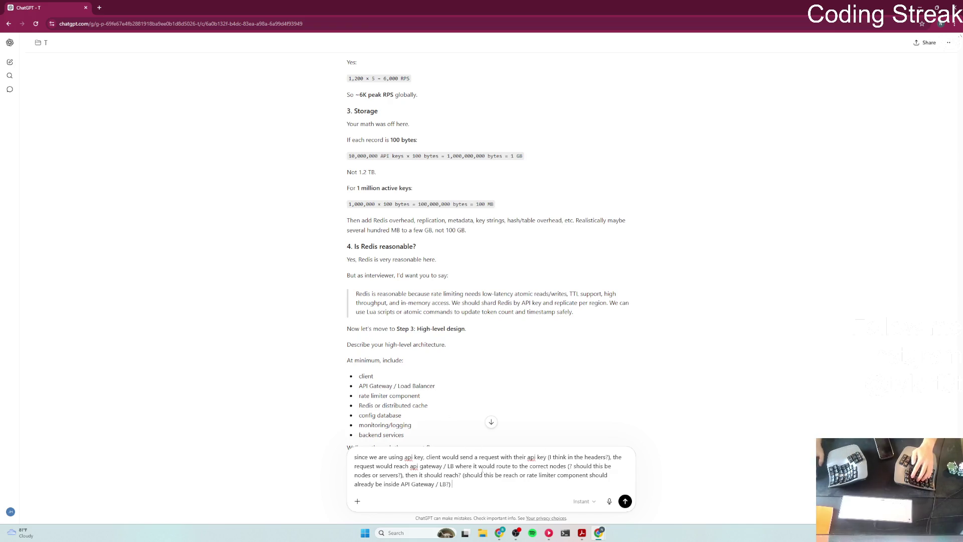
{"action": "type", "text": "the rate limit"}
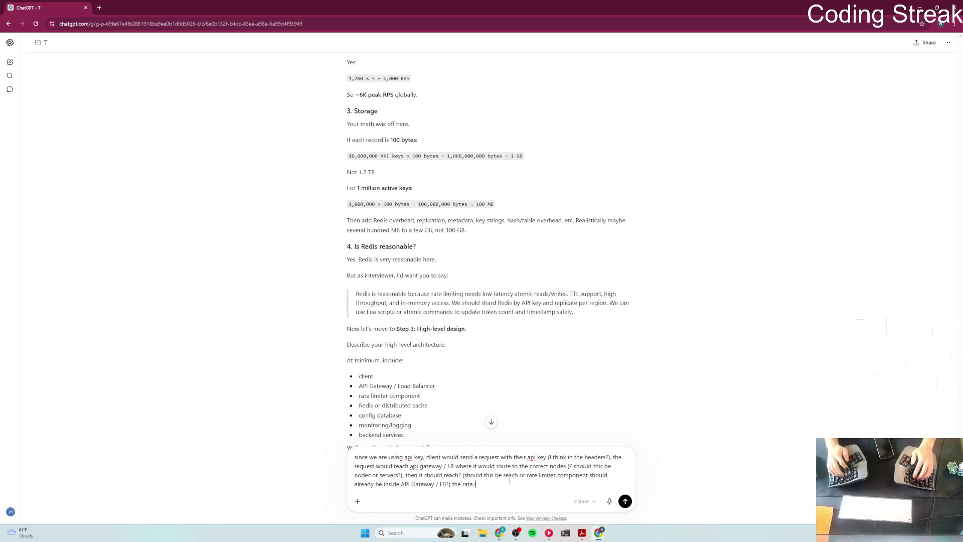
{"action": "type", "text": "er com"}
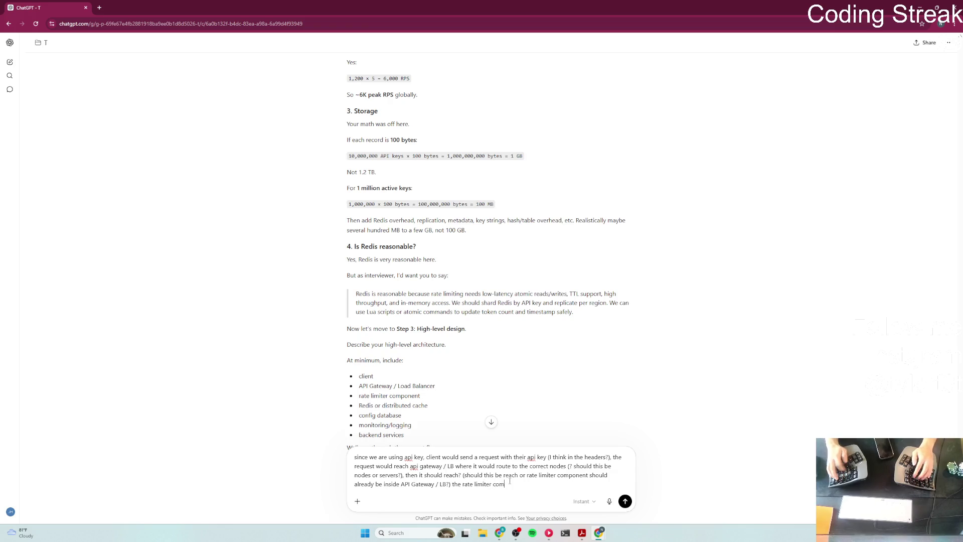
{"action": "type", "text": "ponent where"}
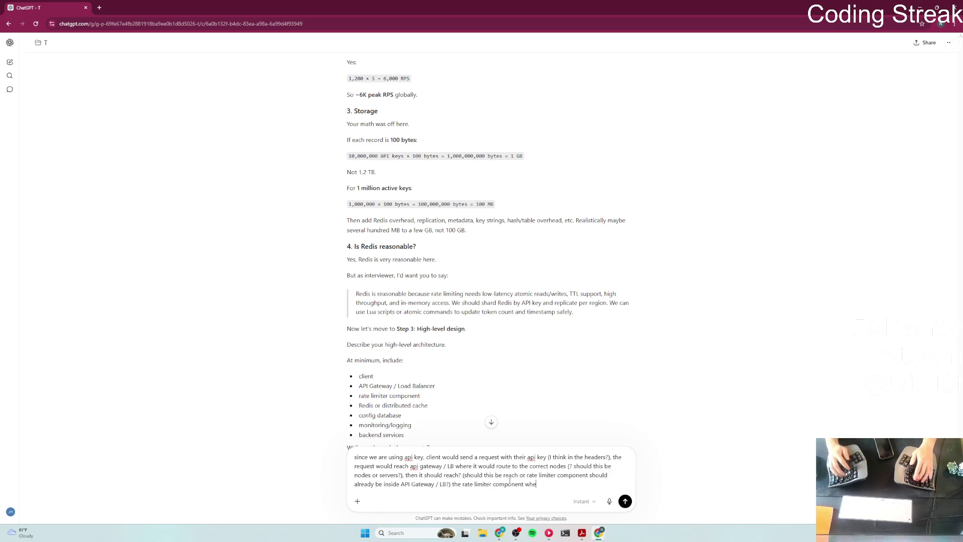
{"action": "scroll", "coordinate": [805, 358], "scroll_direction": "down", "scroll_amount": 1}
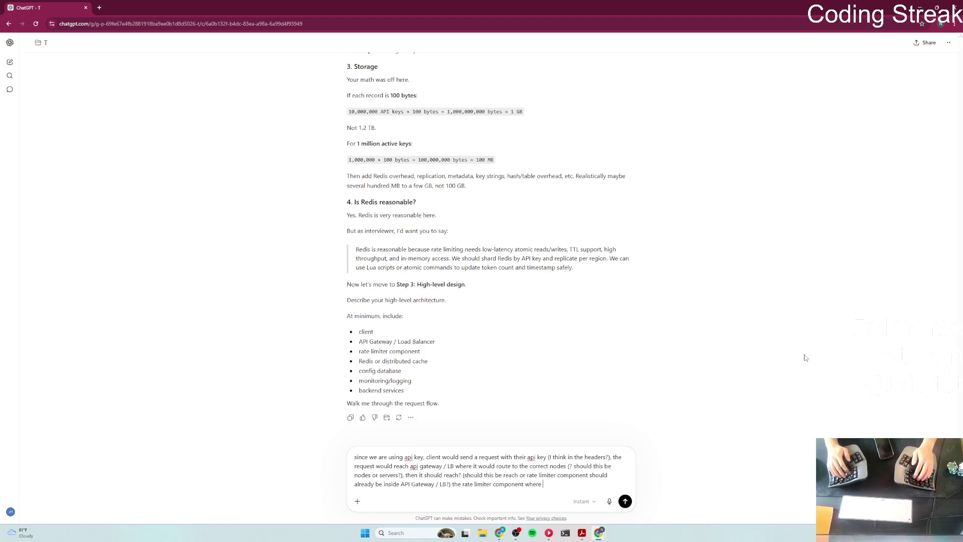
Step: Explain the rate limiter uses Redis to check each API key's remaining rate with token bucket
{"action": "type", "text": "t will use Redis"}
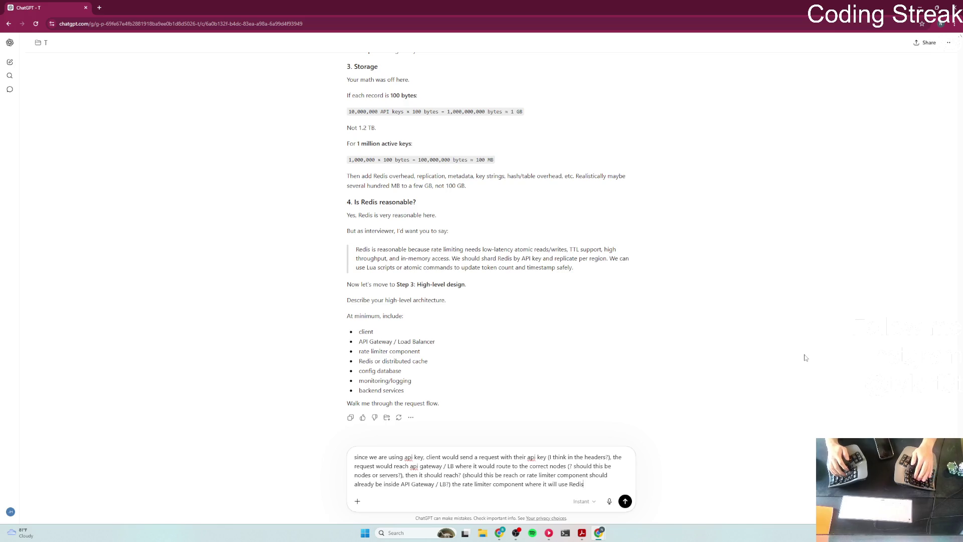
{"action": "type", "text": " as its main"}
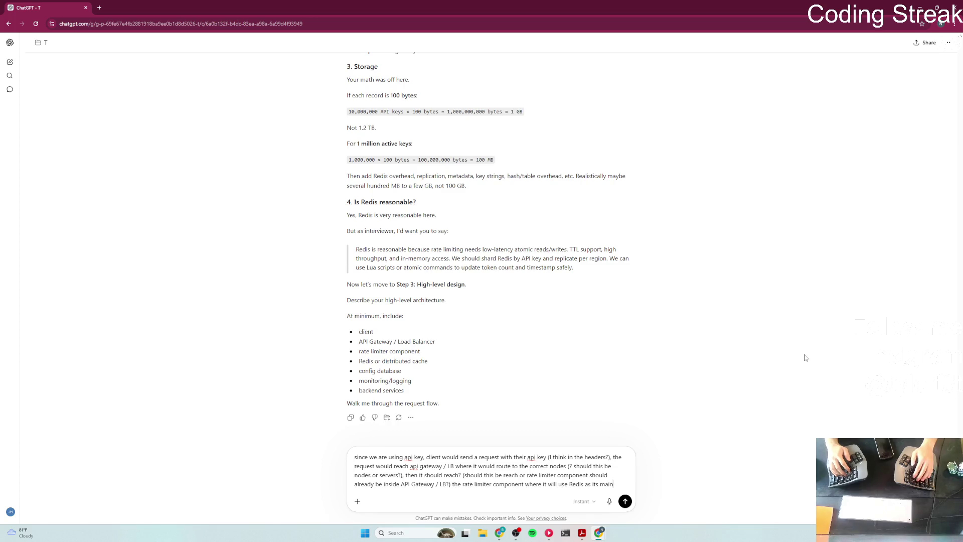
{"action": "type", "text": " ca"}
{"action": "key", "text": "BackSpace"}
{"action": "key", "text": "BackSpace"}
{"action": "key", "text": "BackSpace"}
{"action": "key", "text": "BackSpace"}
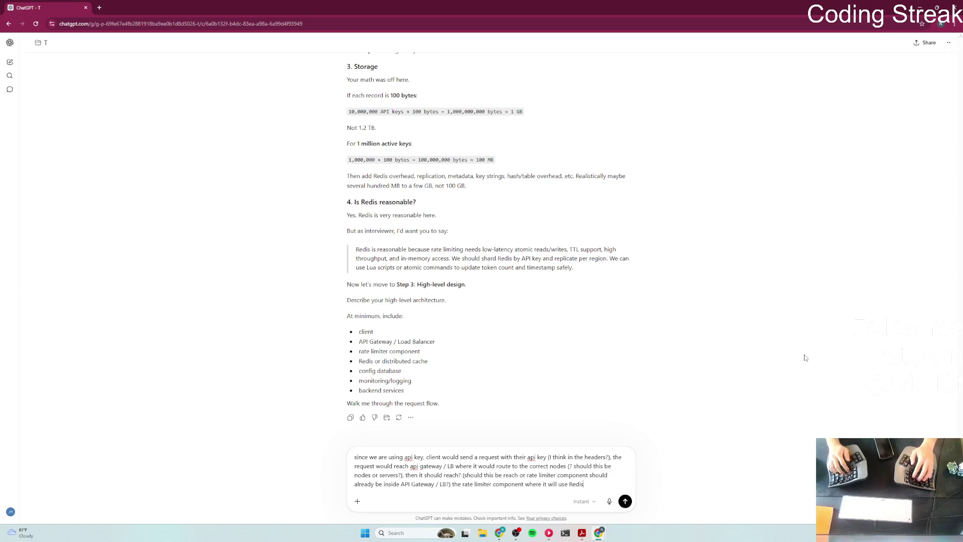
{"action": "type", "text": "to deterim"}
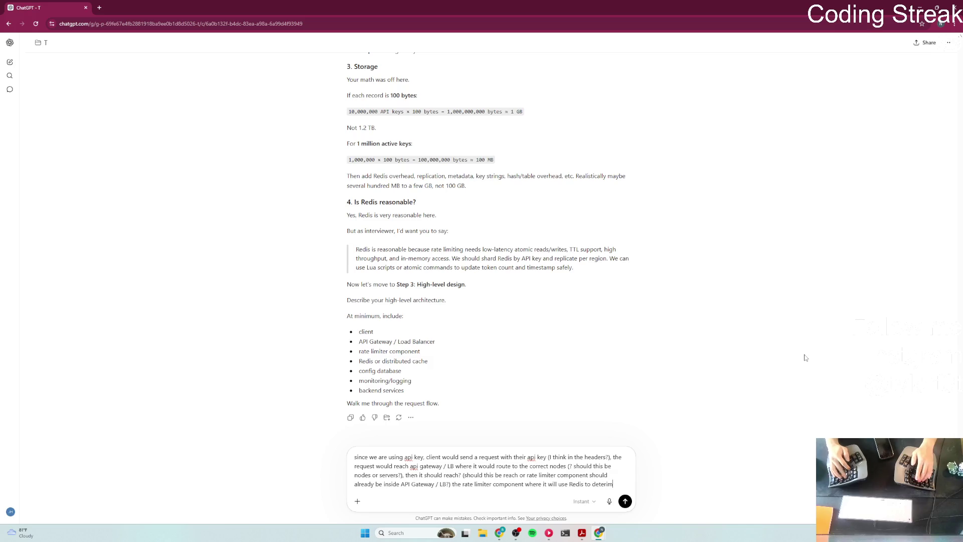
{"action": "type", "text": "ine"}
{"action": "type", "text": "f a "}
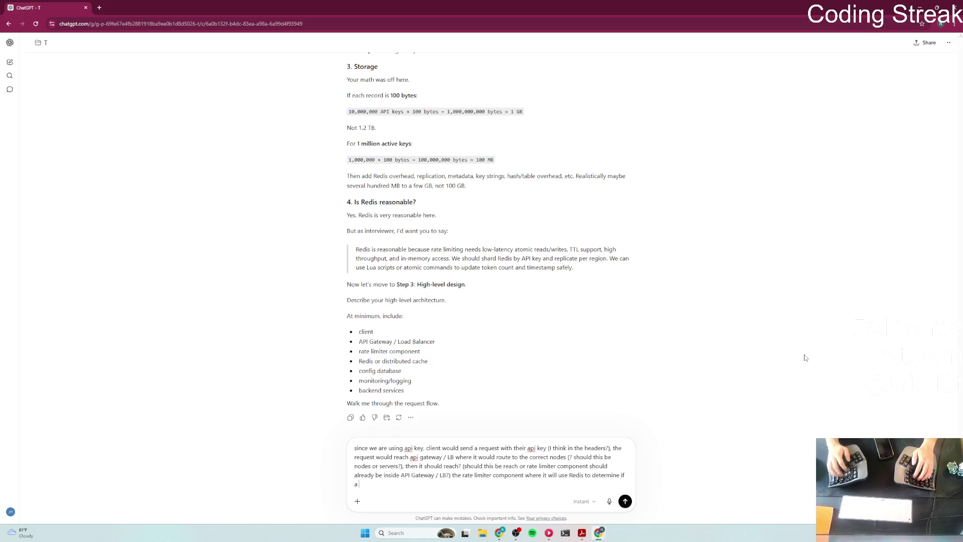
{"action": "type", "text": "nAPI key still have"}
{"action": "key", "text": "BackSpace"}
{"action": "key", "text": "BackSpace"}
{"action": "key", "text": "BackSpace"}
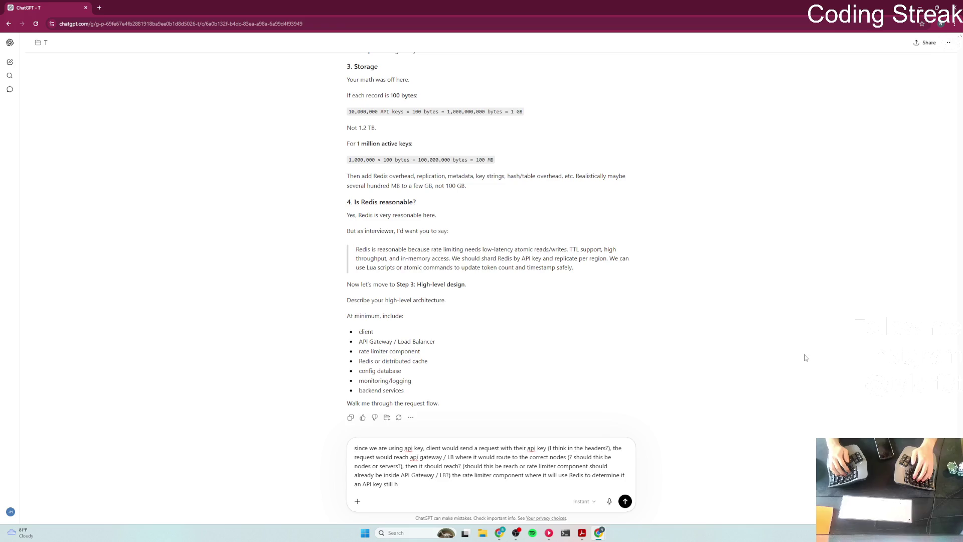
{"action": "type", "text": "ave r"}
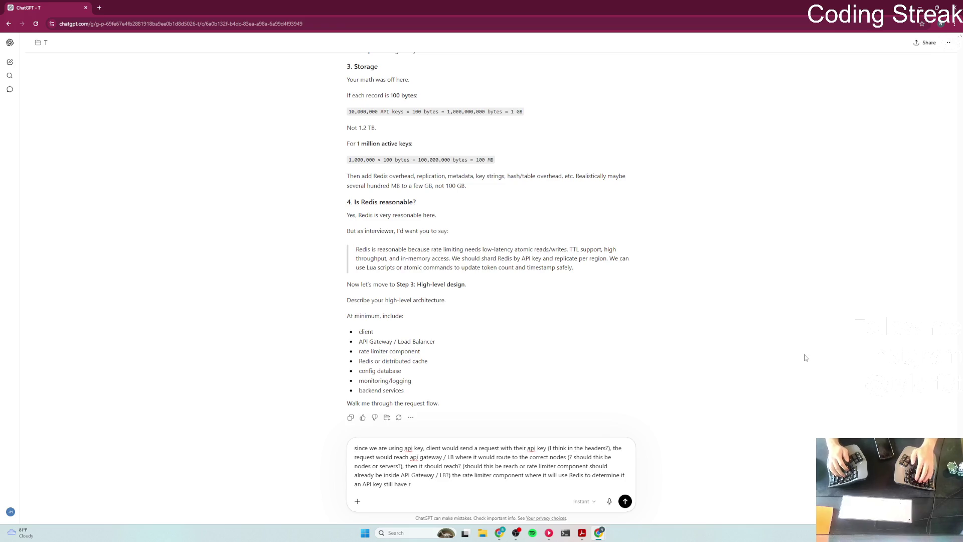
{"action": "type", "text": "erate lef"}
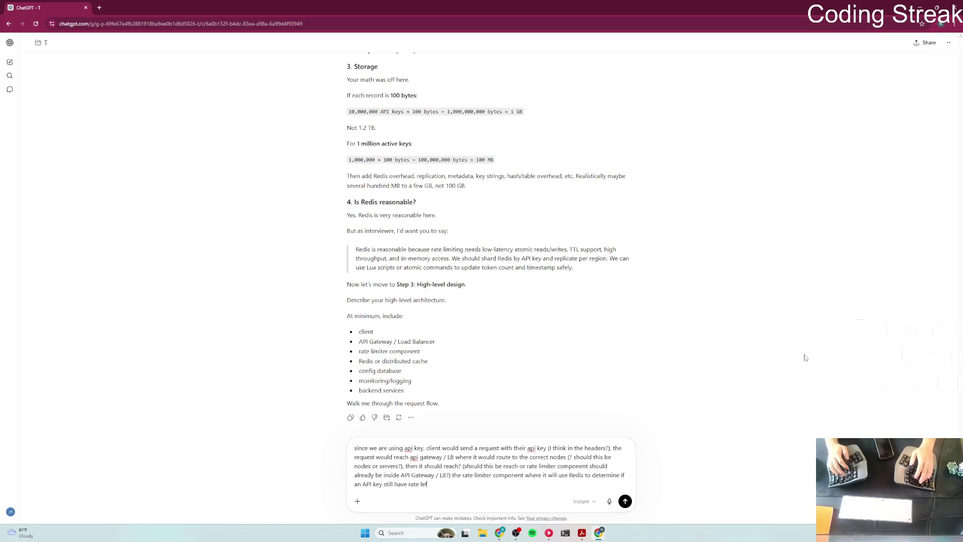
{"action": "type", "text": "o r"}
{"action": "type", "text": "no"}
{"action": "type", "text": " wi"}
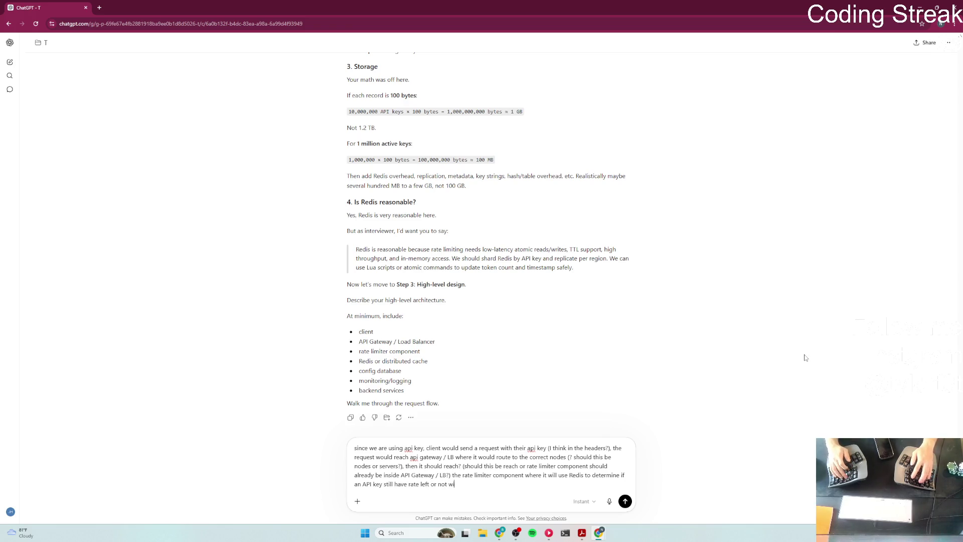
{"action": "type", "text": "thoken"}
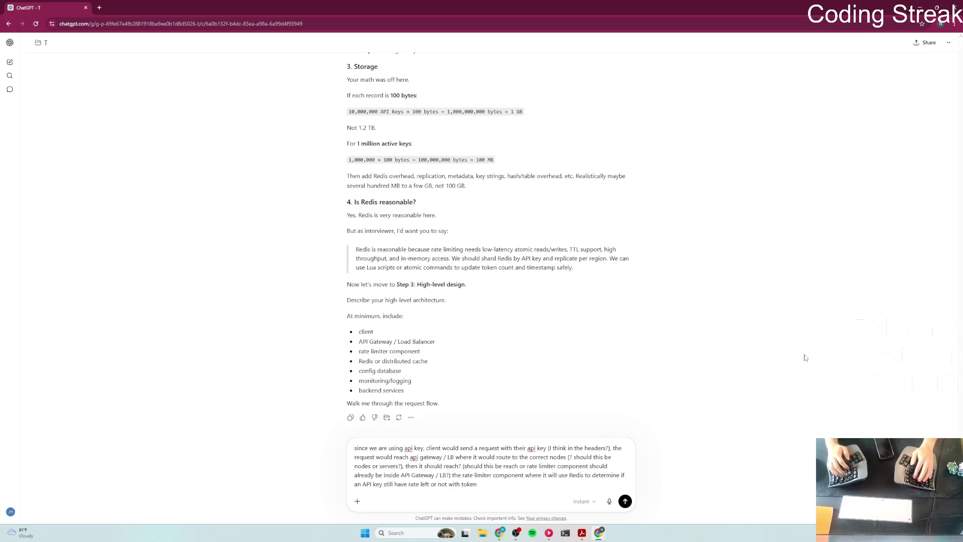
{"action": "type", "text": "bucket also"}
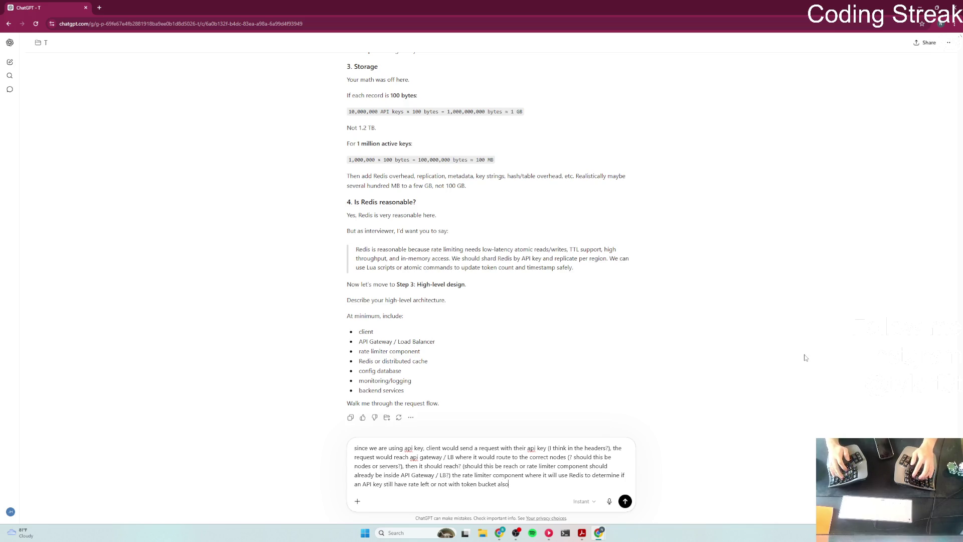
{"action": "key", "text": "BackSpace"}
{"action": "key", "text": "BackSpace"}
{"action": "type", "text": "go."}
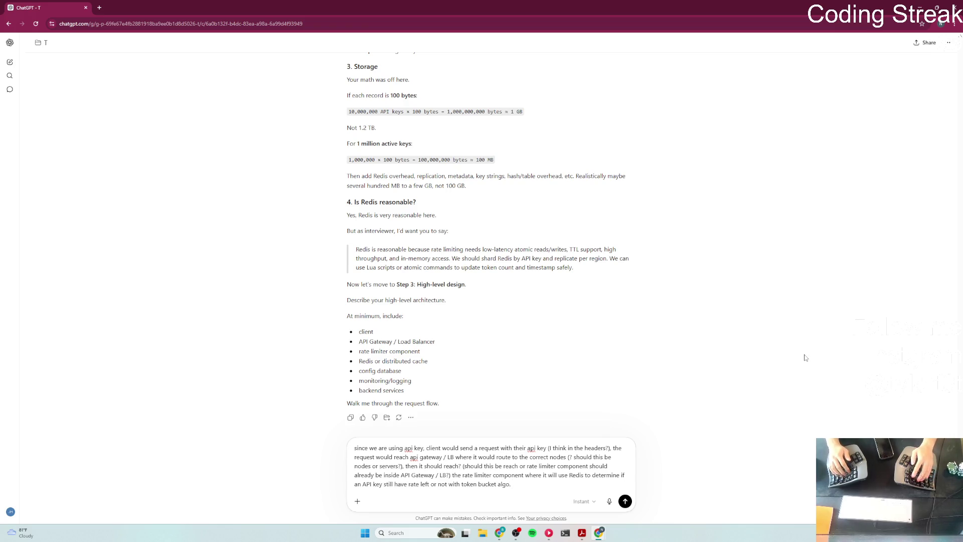
{"action": "type", "text": " the config is"}
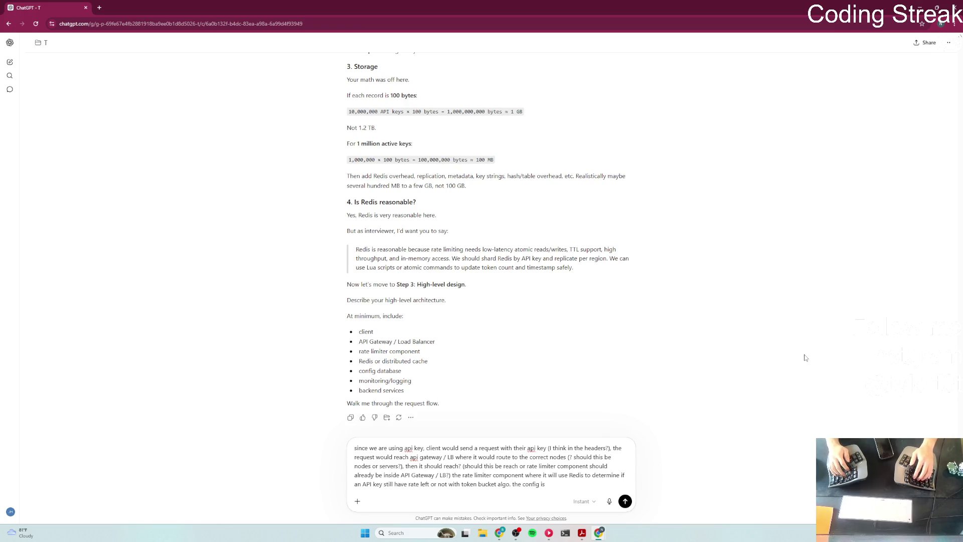
{"action": "type", "text": " determine"}
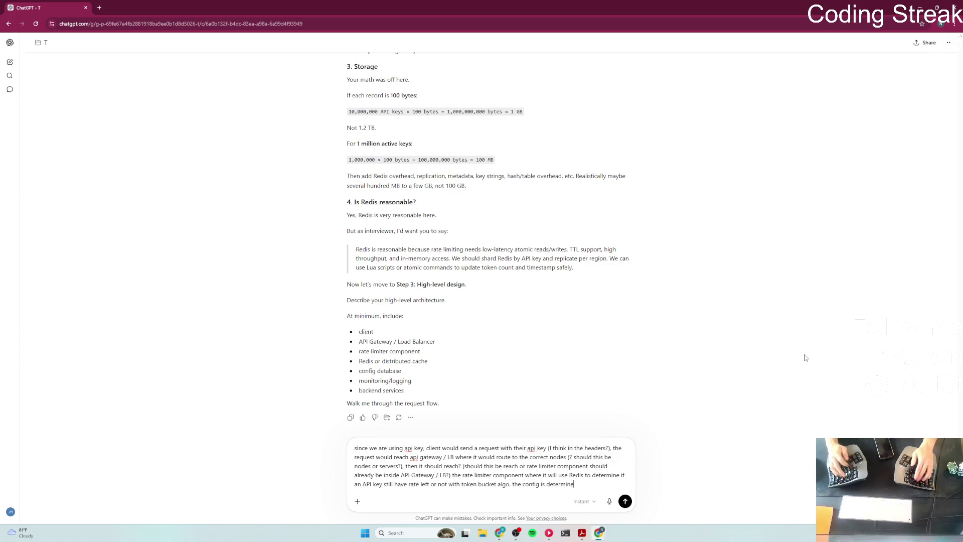
{"action": "type", "text": "d frothe cof"}
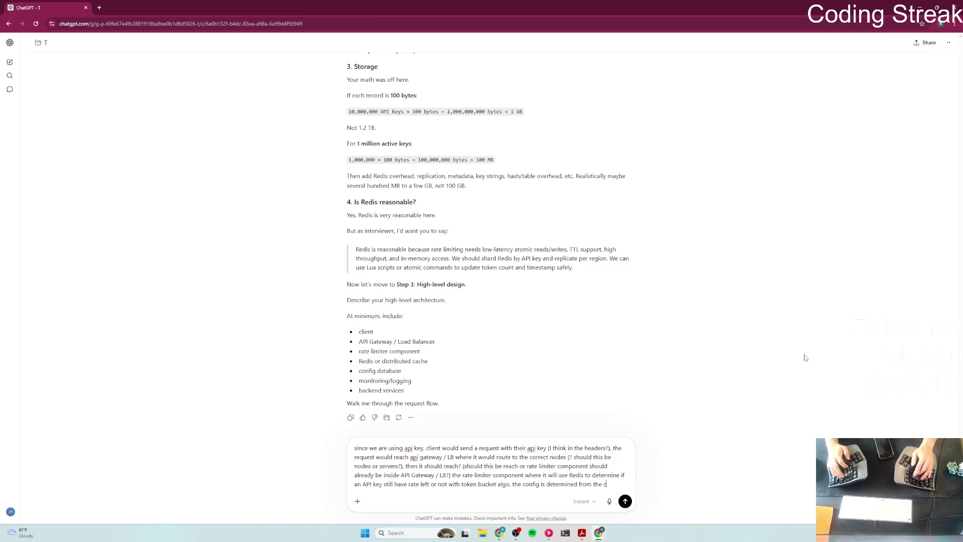
Step: Add that config is predetermined from the config database, fetched directly / from cache
{"action": "key", "text": "BackSpace"}
{"action": "key", "text": "BackSpace"}
{"action": "key", "text": "BackSpace"}
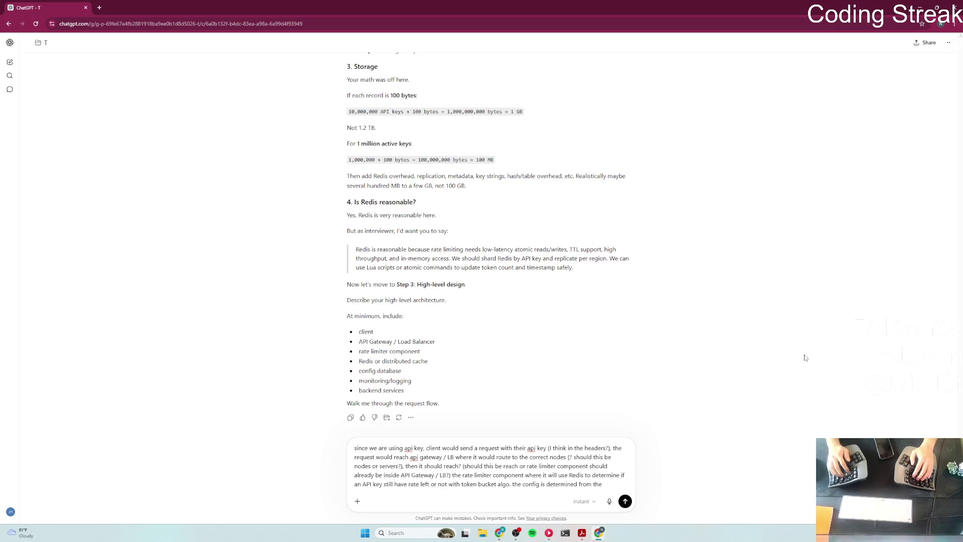
{"action": "key", "text": "BackSpace"}
{"action": "type", "text": "pred"}
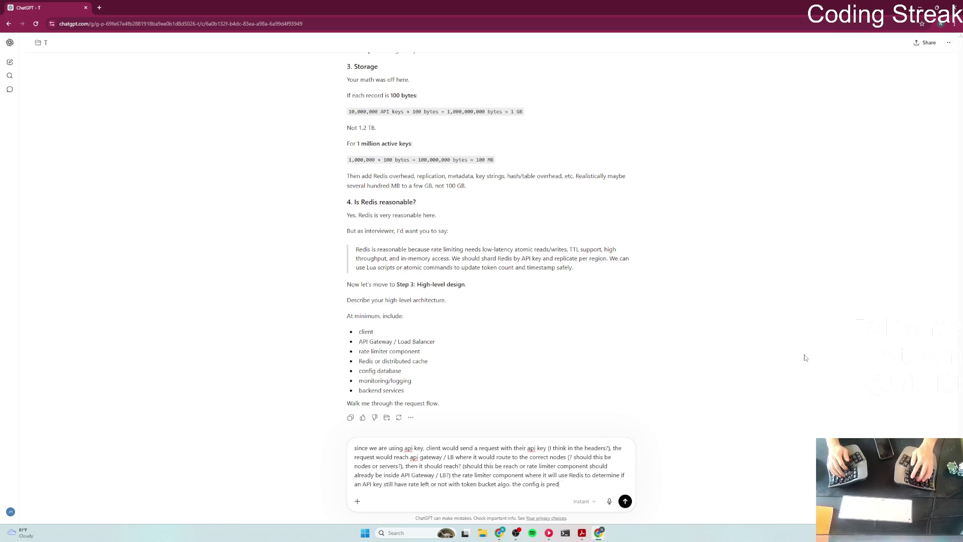
{"action": "type", "text": "etermined from th"}
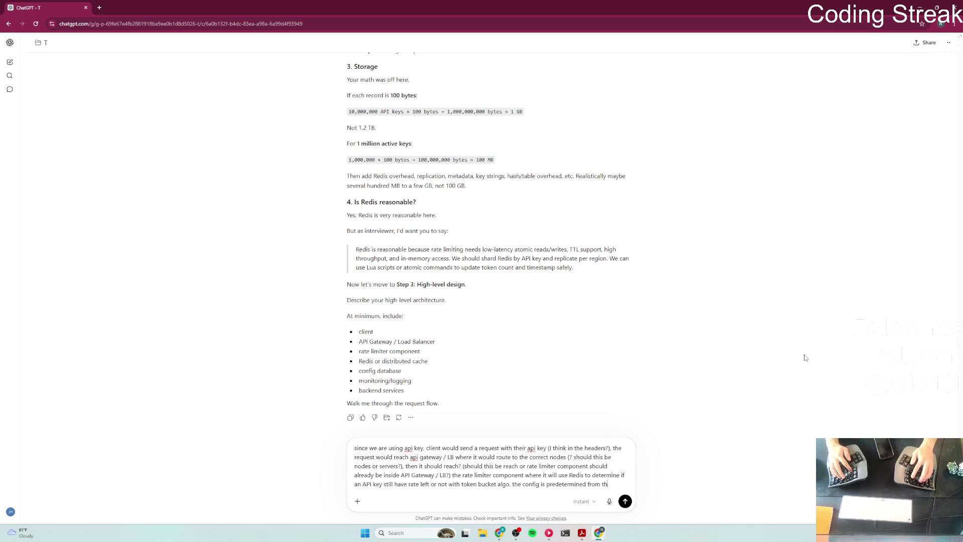
{"action": "type", "text": "e confi"}
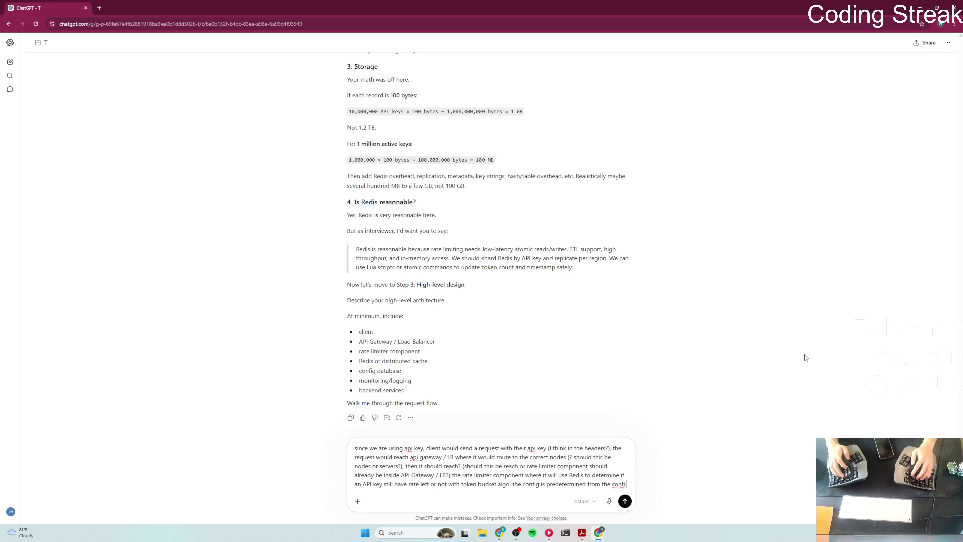
{"action": "type", "text": "g dat"}
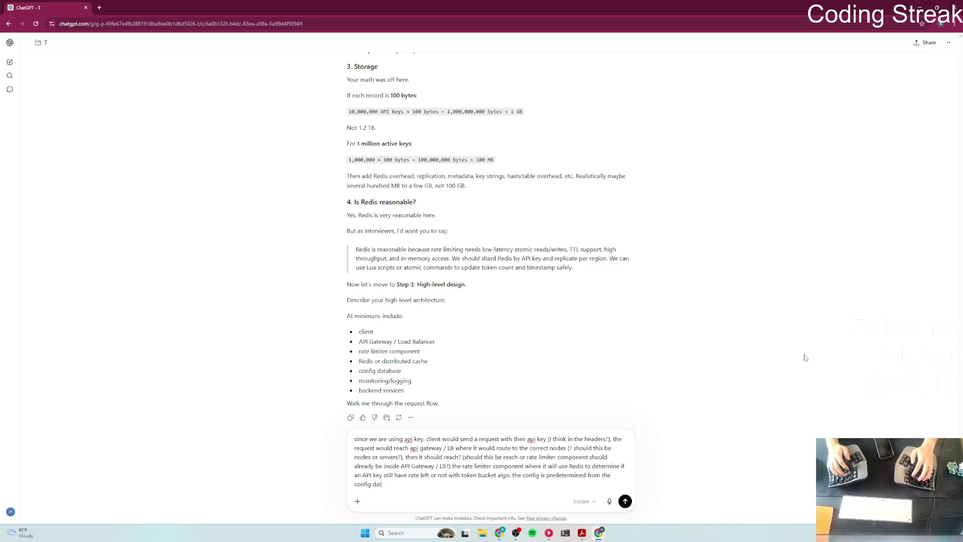
{"action": "type", "text": "abase where th"}
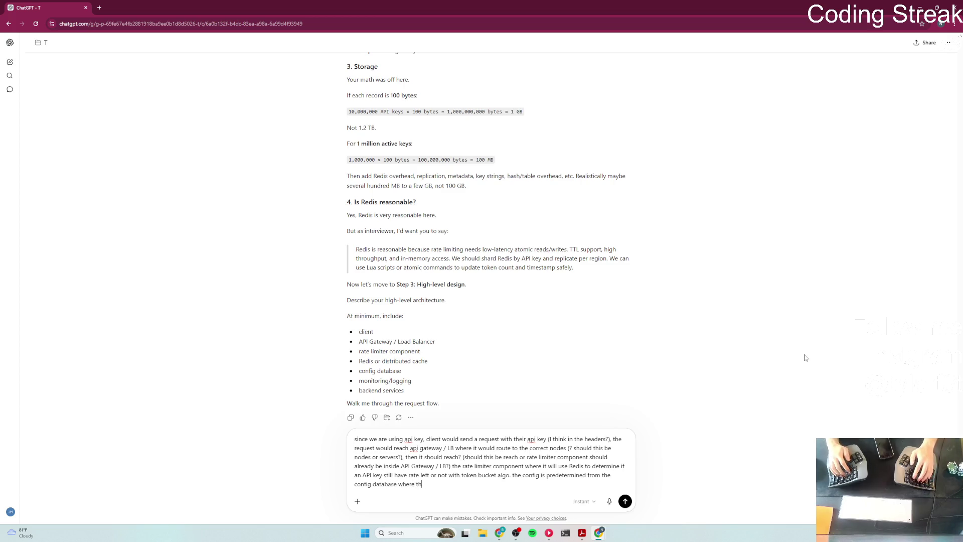
{"action": "key", "text": "BackSpace"}
{"action": "key", "text": "BackSpace"}
{"action": "type", "text": "Redis "}
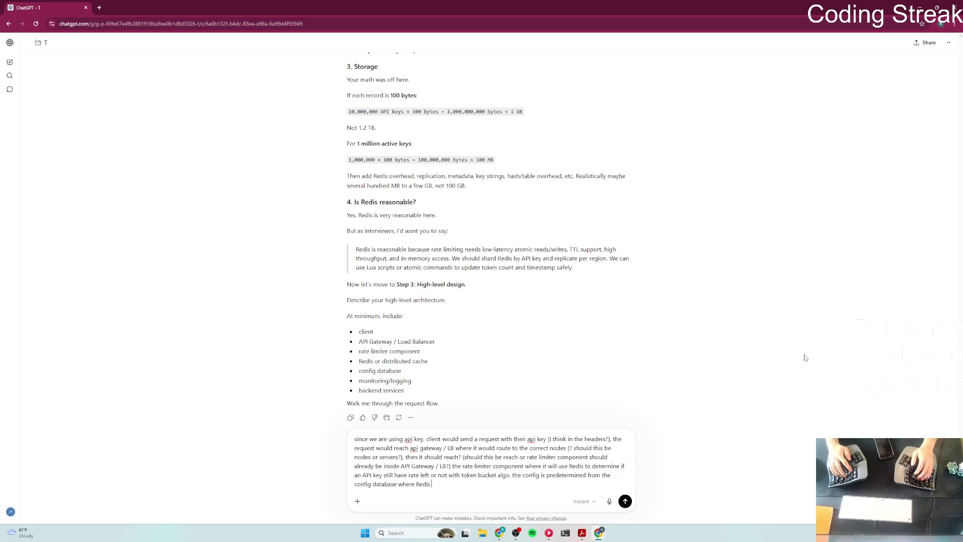
{"action": "type", "text": "have already f"}
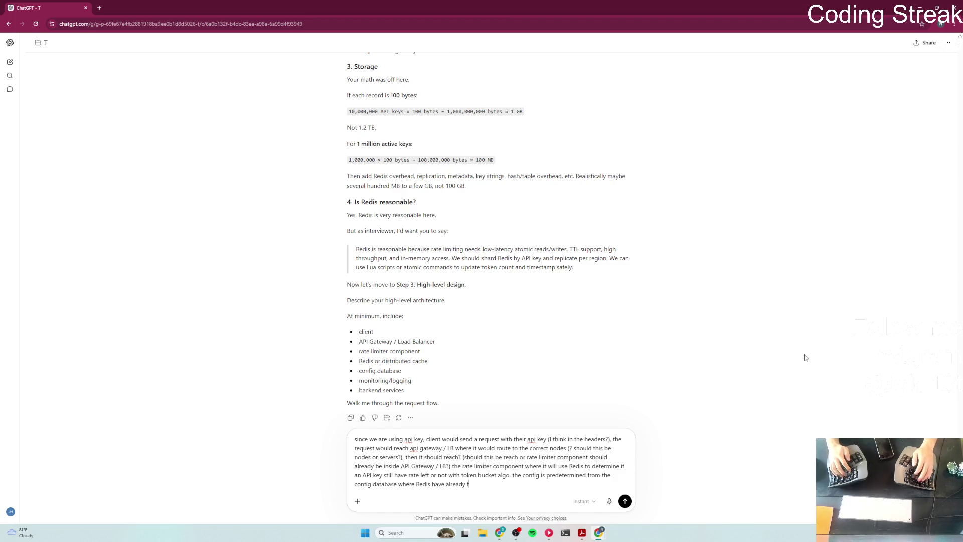
{"action": "type", "text": "etched (or"}
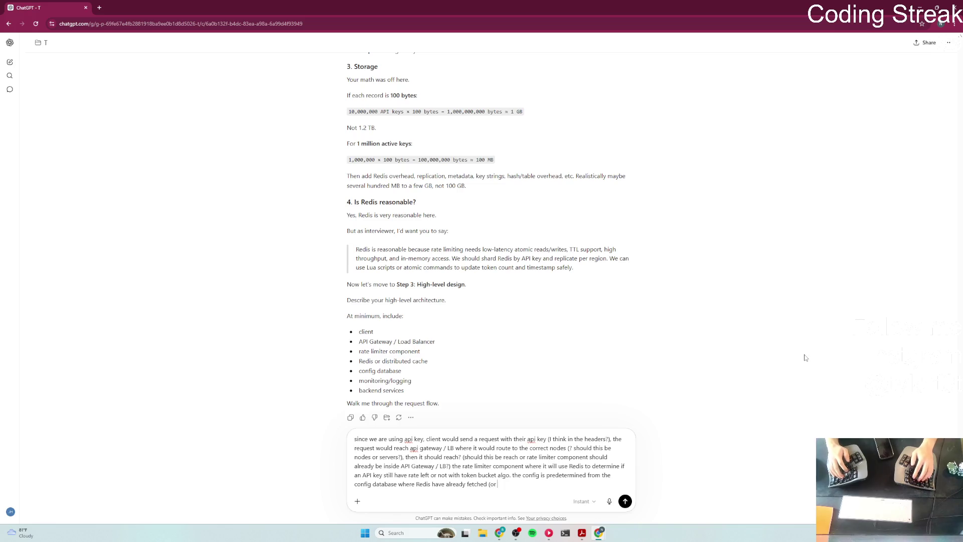
{"action": "key", "text": "BackSpace"}
{"action": "type", "text": "/stor"}
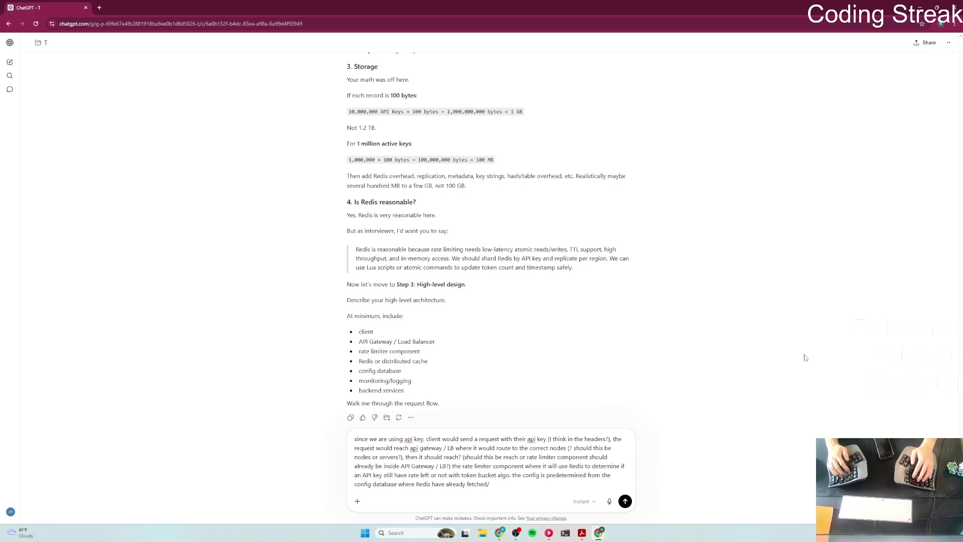
{"action": "type", "text": "direc"}
{"action": "type", "text": "ly/"}
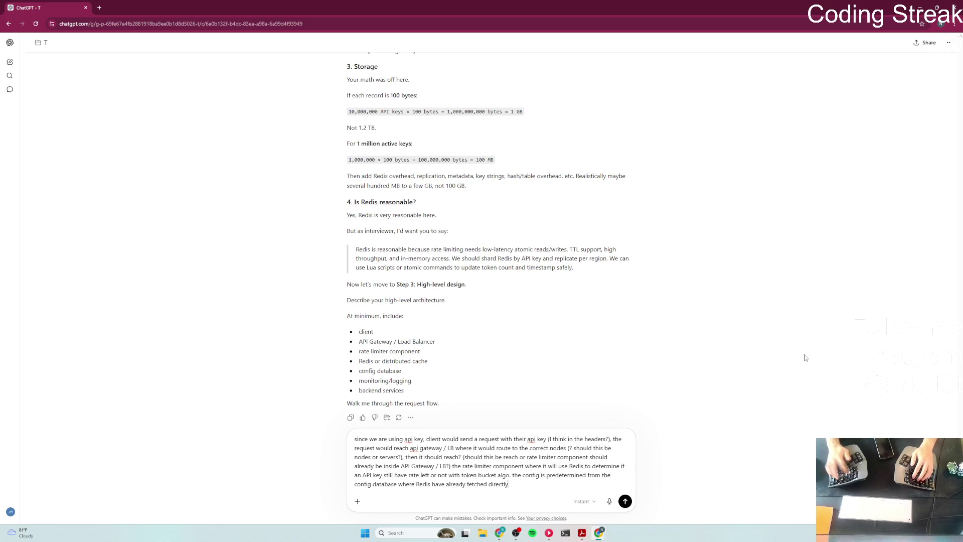
{"action": "key", "text": "BackSpace"}
{"action": "type", "text": "/ from cache."}
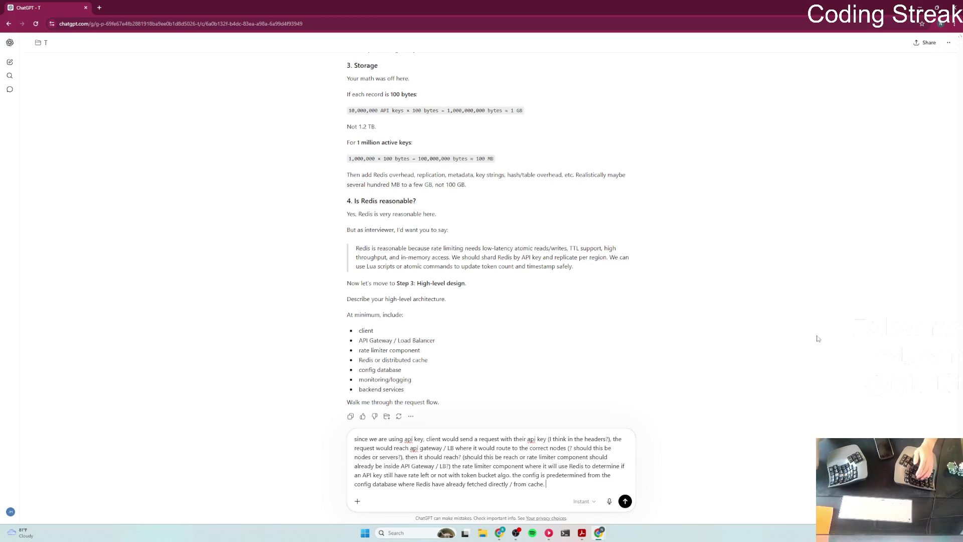
Step: Add 'alongside, we also have monitor and log for those abnormaly' and check its spelling
{"action": "scroll", "coordinate": [815, 325], "scroll_direction": "down", "scroll_amount": 1}
{"action": "type", "text": "alongside, we "}
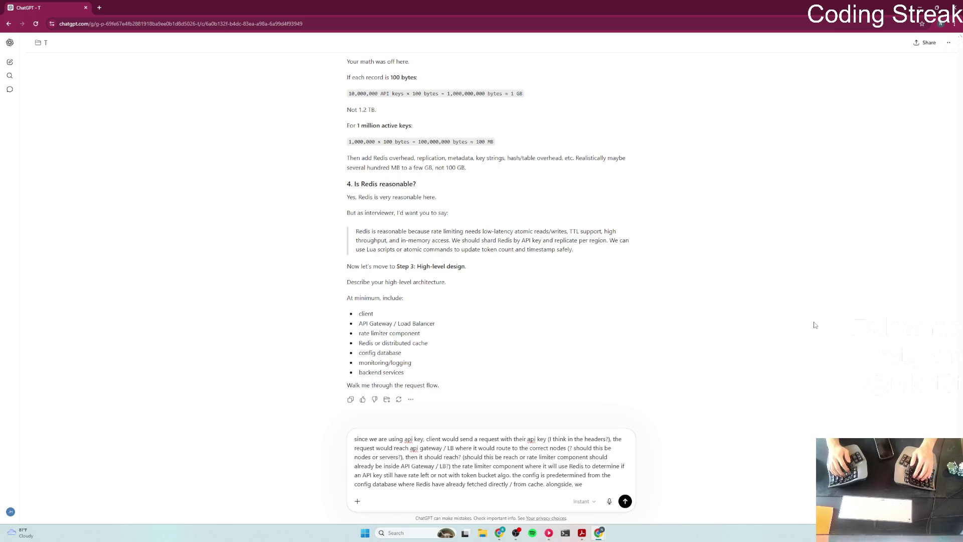
{"action": "type", "text": "o have moni"}
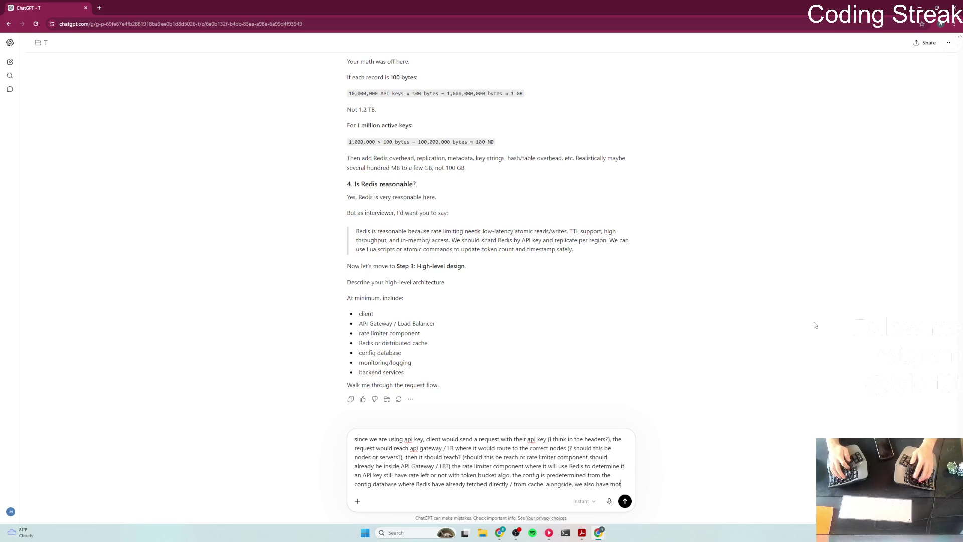
{"action": "type", "text": "tori"}
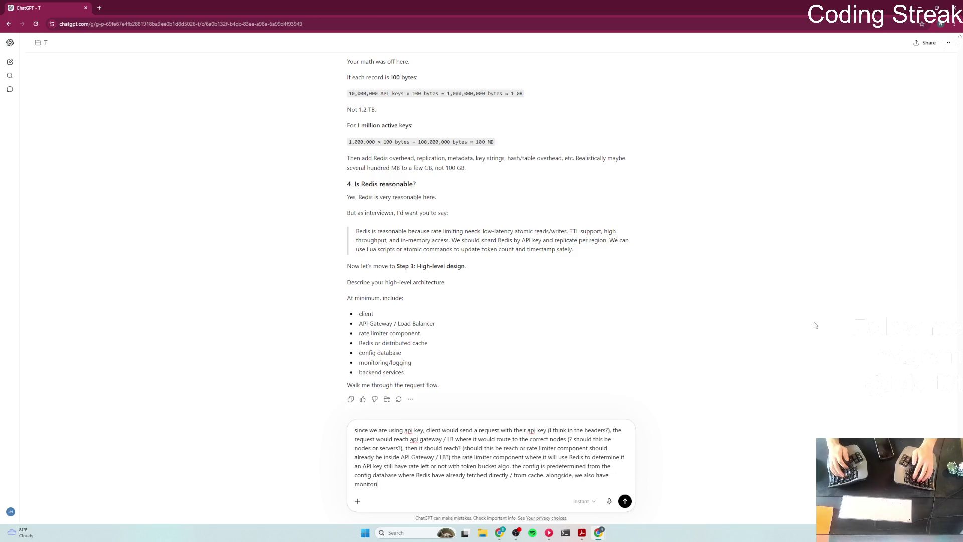
{"action": "type", "text": " and "}
{"action": "type", "text": "gto"}
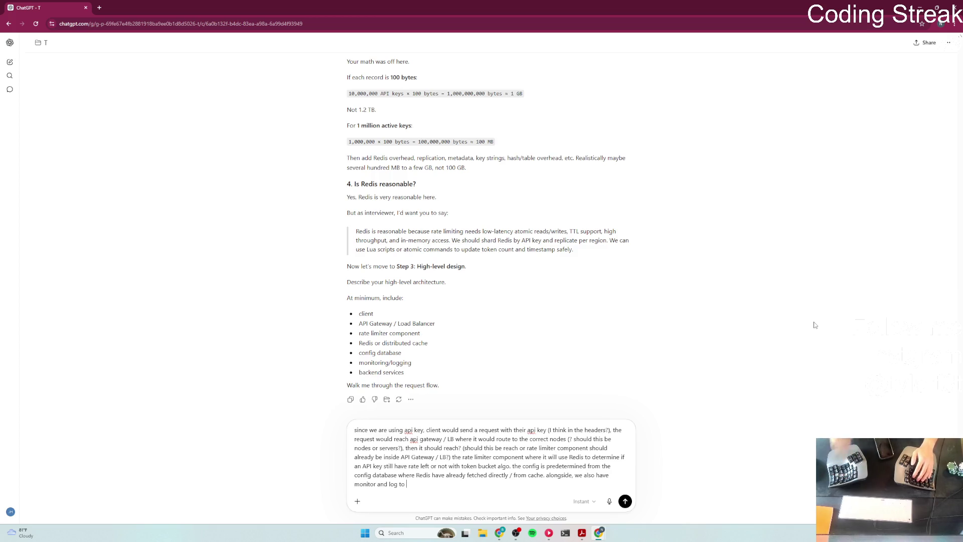
{"action": "key", "text": "BackSpace"}
{"action": "key", "text": "BackSpace"}
{"action": "key", "text": "BackSpace"}
{"action": "type", "text": "for those keys"}
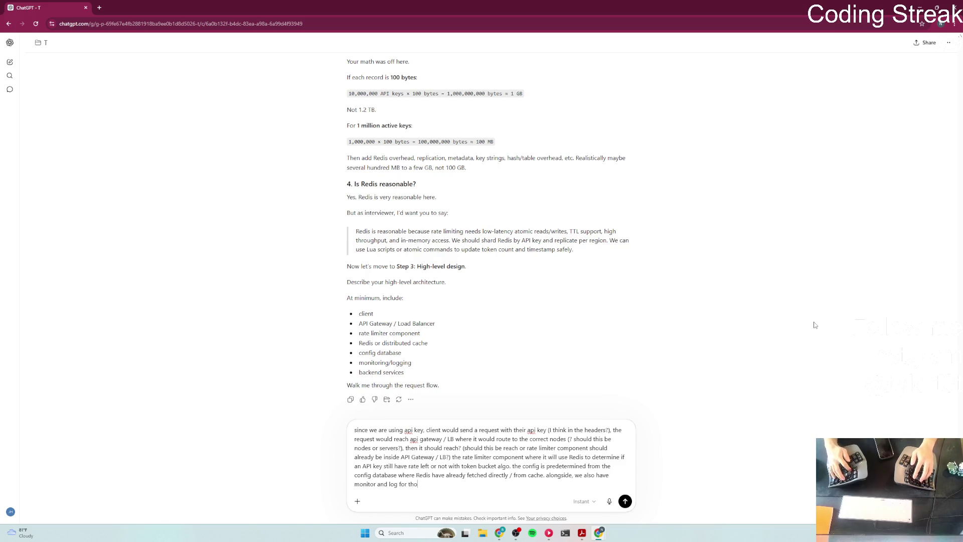
{"action": "key", "text": "BackSpace"}
{"action": "key", "text": "BackSpace"}
{"action": "type", "text": "abnormal"}
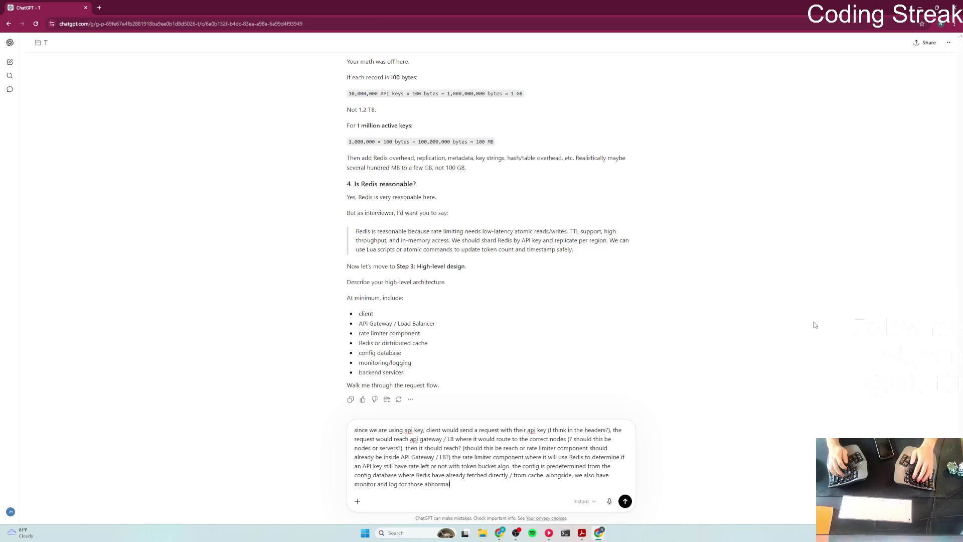
{"action": "type", "text": "y as"}
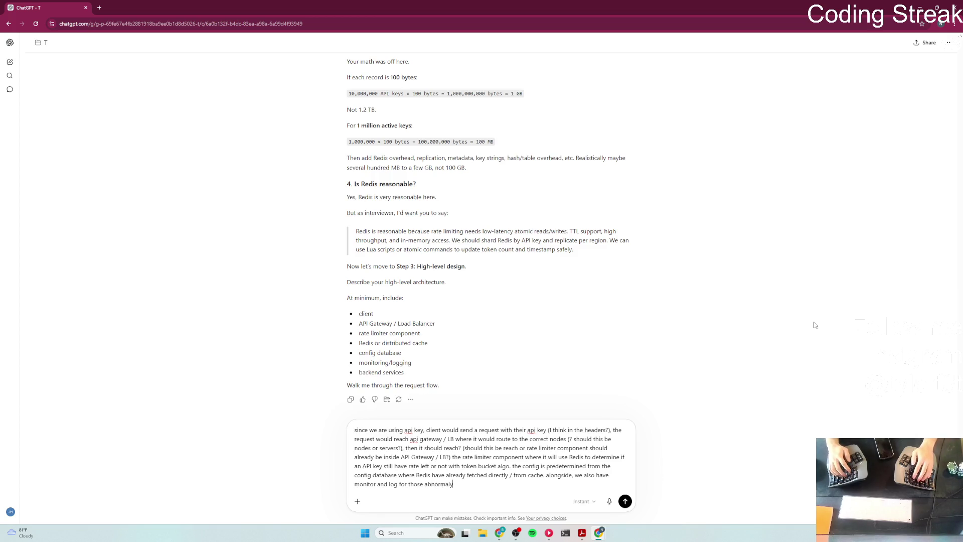
{"action": "right_click", "coordinate": [448, 483]}
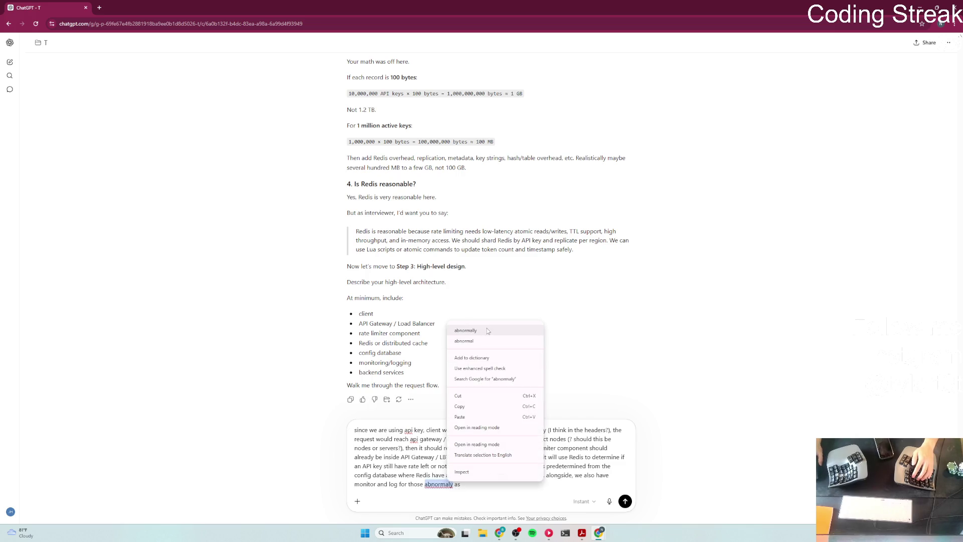
Step: Correct to 'abnormal' and add logging abnormal instances (FP) plus health monitoring when the service is down
{"action": "left_click", "coordinate": [488, 340]}
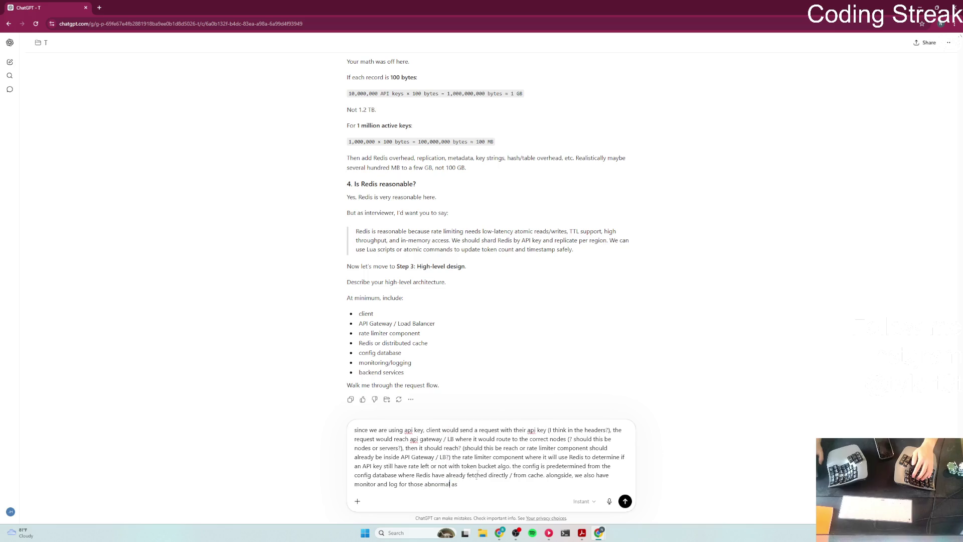
{"action": "key", "text": "BackSpace"}
{"action": "key", "text": "BackSpace"}
{"action": "key", "text": "BackSpace"}
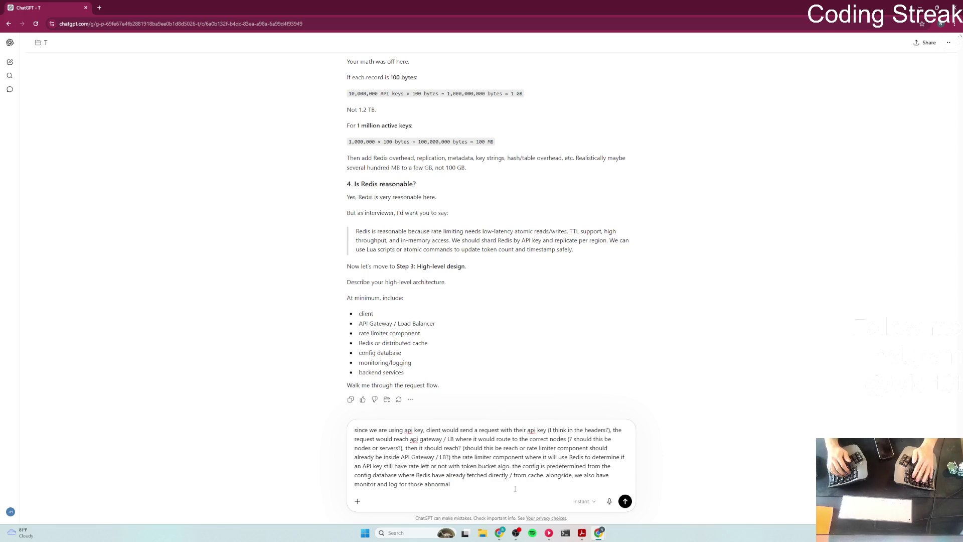
{"action": "type", "text": " instances"}
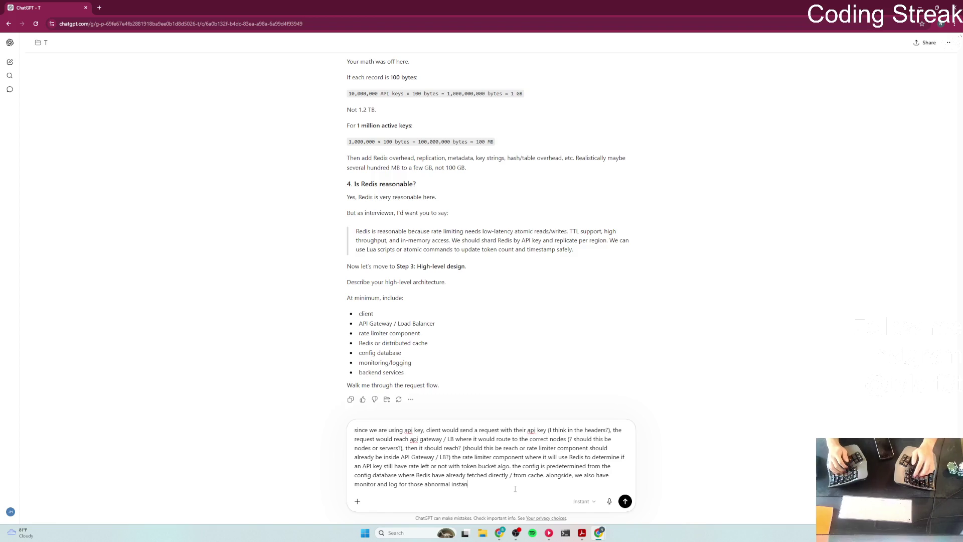
{"action": "type", "text": "FP"}
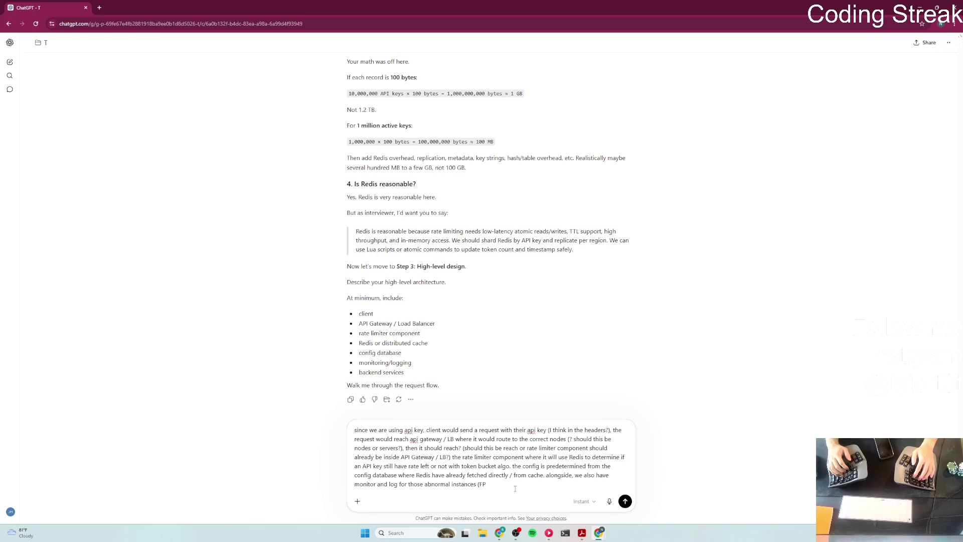
{"action": "type", "text": ",TN)"}
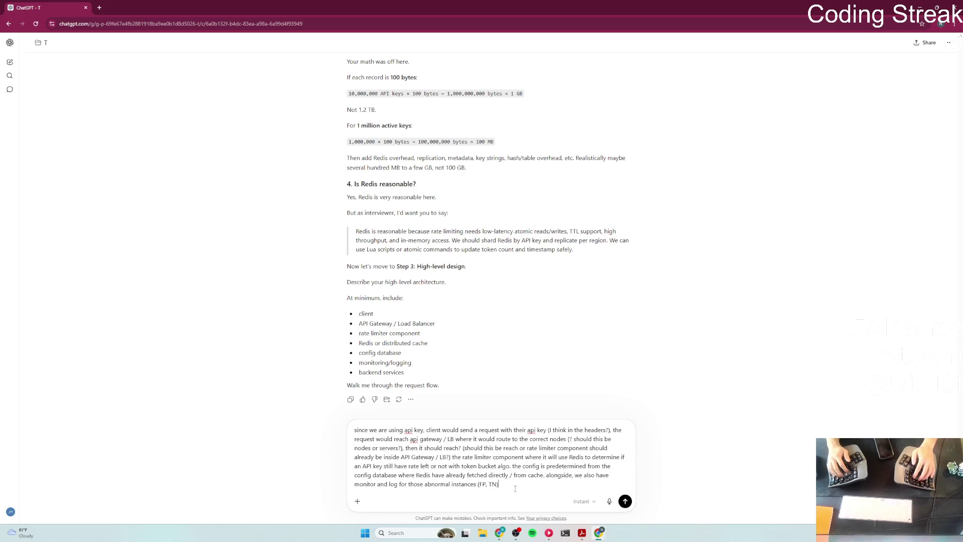
{"action": "type", "text": ")"}
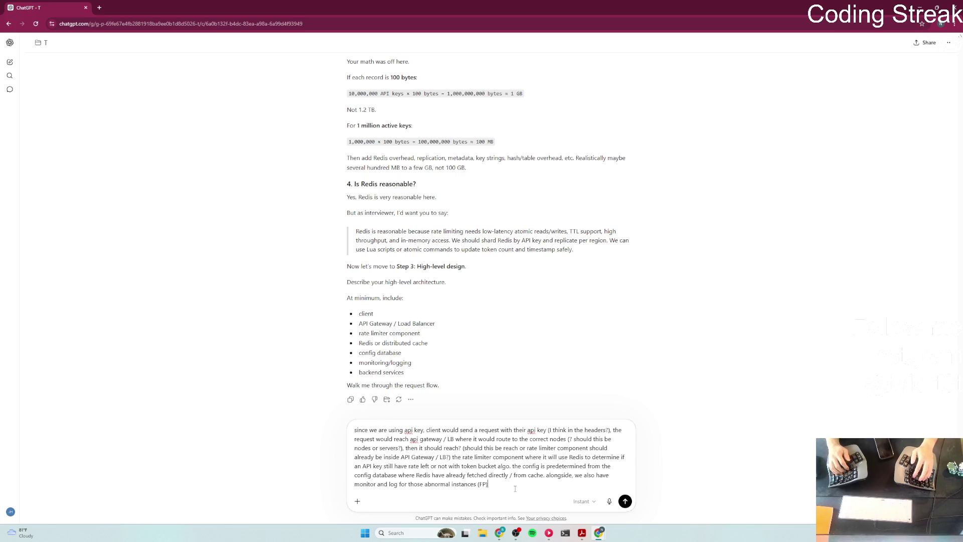
{"action": "type", "text": ", as well as health m"}
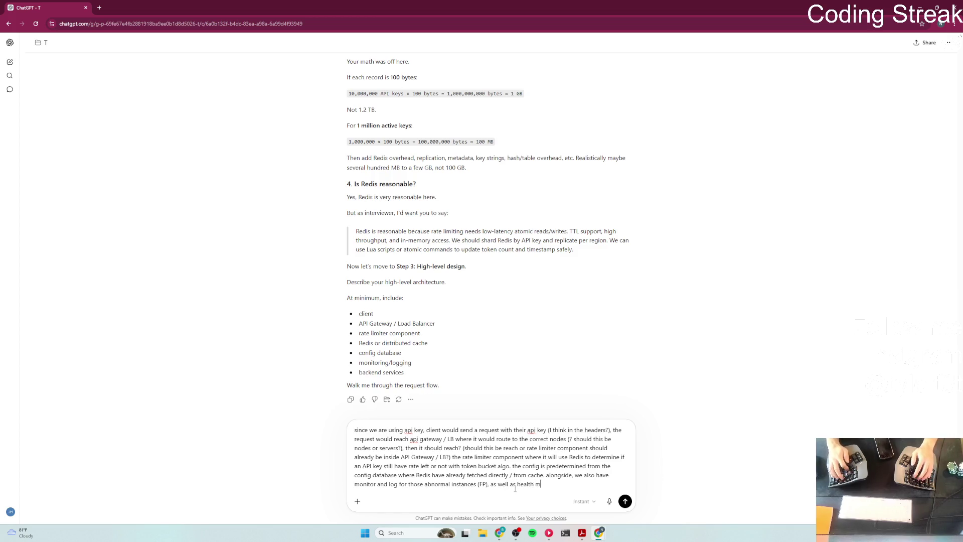
{"action": "type", "text": "onitor if "}
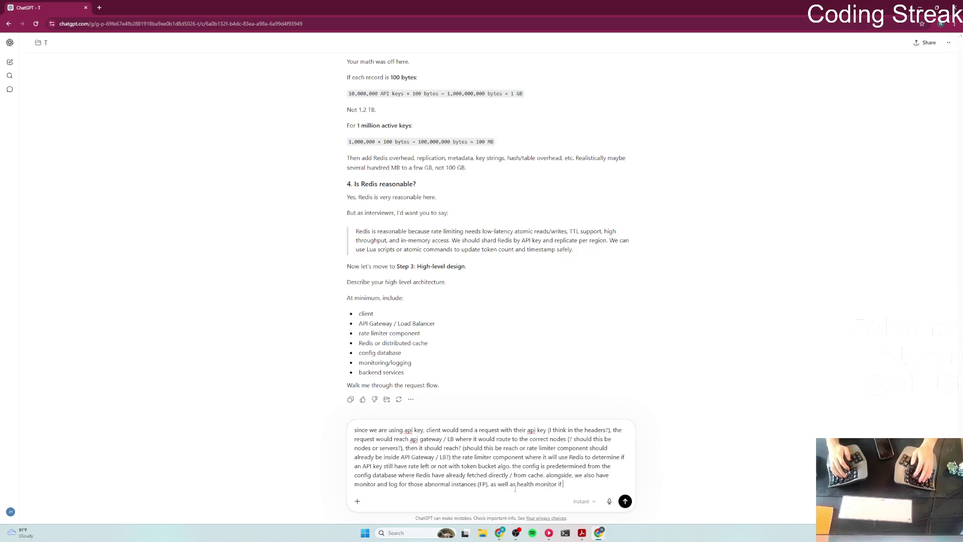
{"action": "type", "text": "the "}
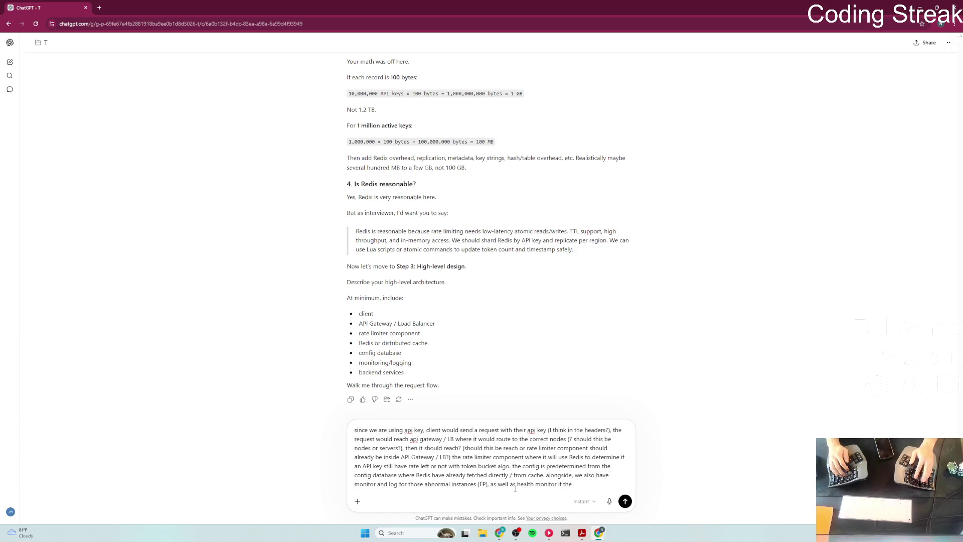
{"action": "type", "text": "service is "}
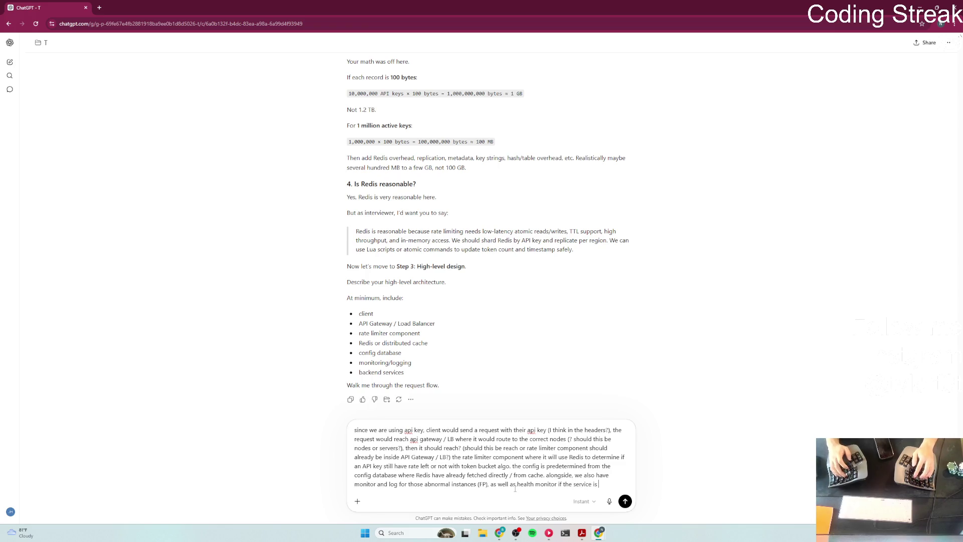
{"action": "type", "text": "down th"}
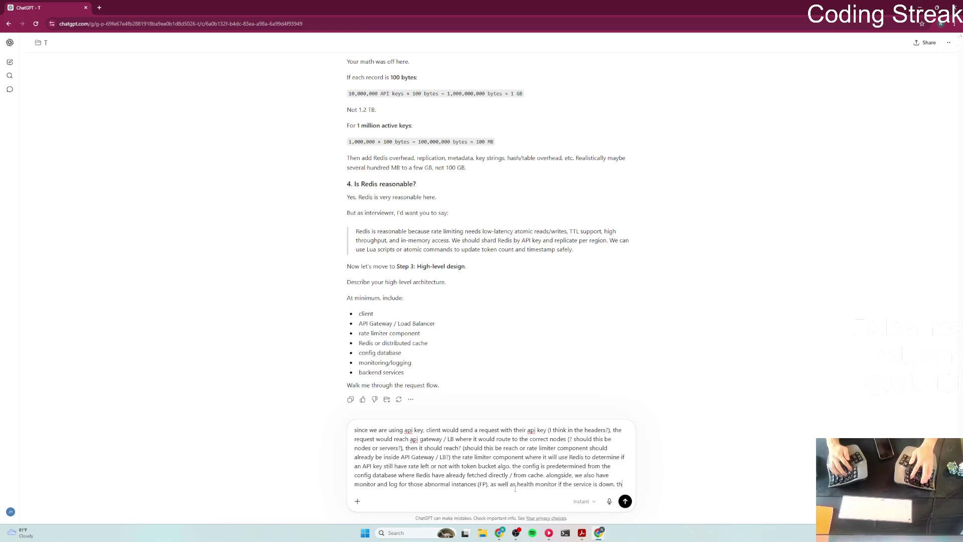
{"action": "type", "text": "enafter"}
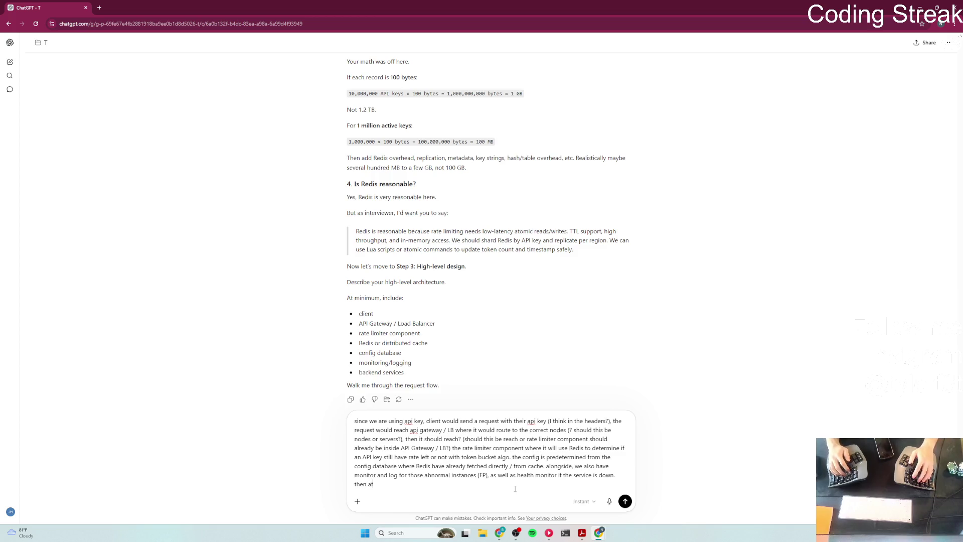
{"action": "key", "text": "BackSpace"}
{"action": "key", "text": "BackSpace"}
{"action": "key", "text": "BackSpace"}
Step: Finish the draft: backend services may add rate limiting for essential APIs or fail-open
{"action": "type", "text": "we finally rea"}
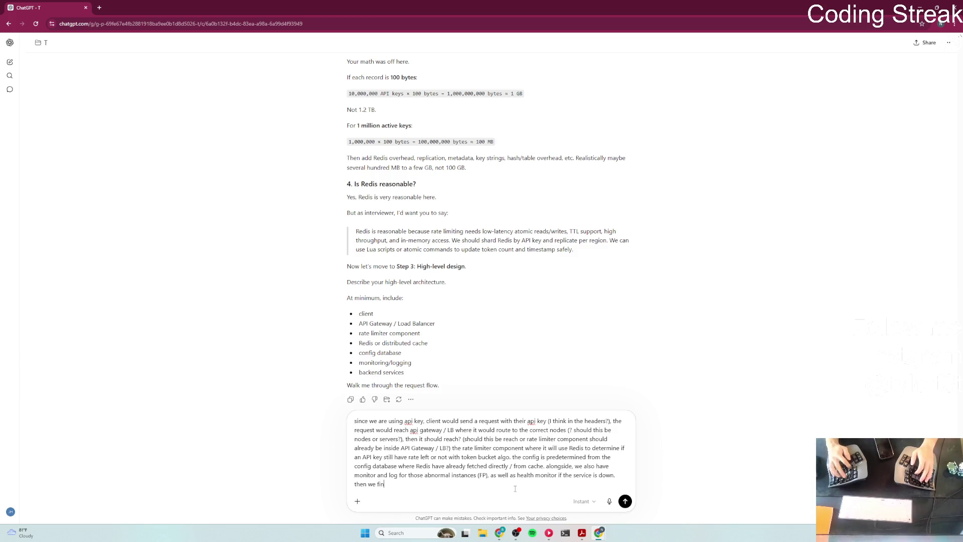
{"action": "type", "text": "ch t"}
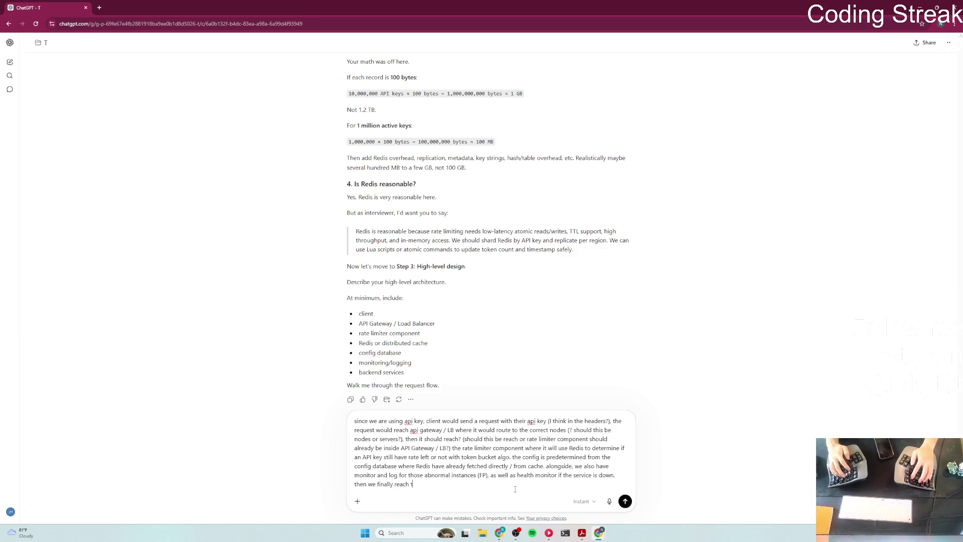
{"action": "type", "text": "he final layer with the backend services where we can "}
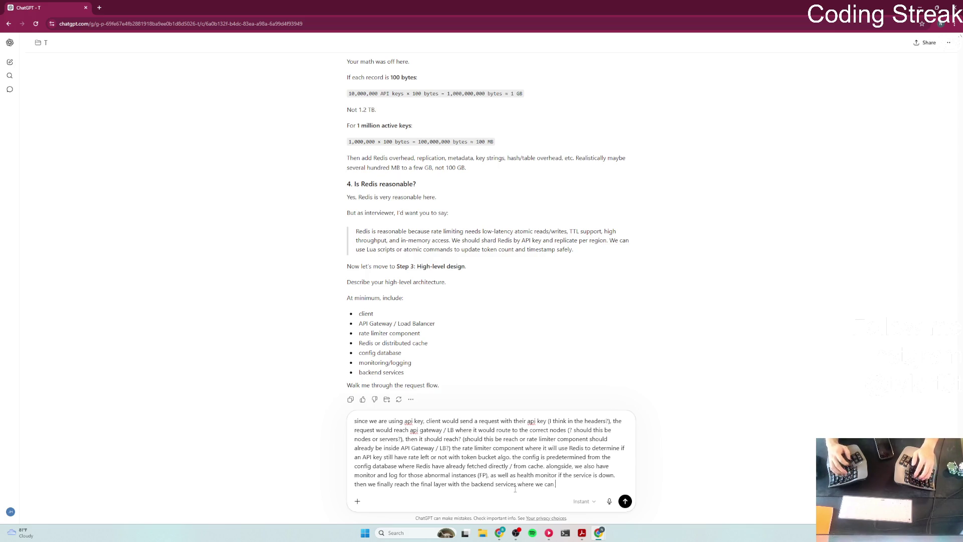
{"action": "type", "text": "further add in"}
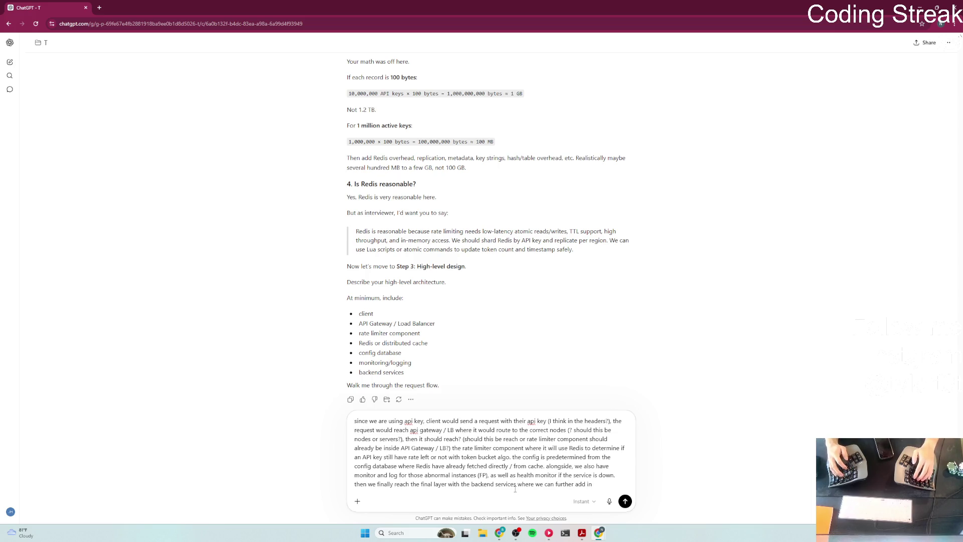
{"action": "type", "text": " more rate limi"}
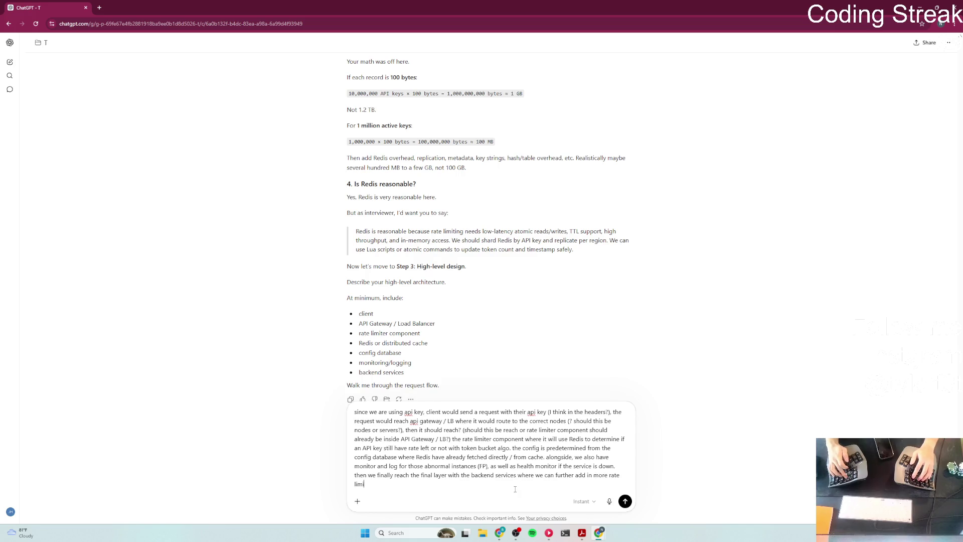
{"action": "type", "text": "ting for esse"}
{"action": "type", "text": "apis or just let it fail-open"}
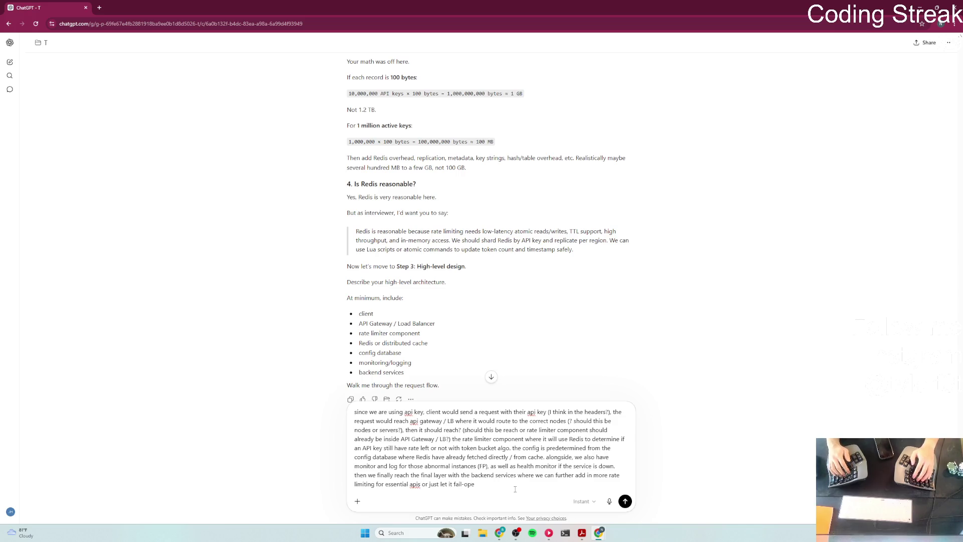
{"action": "key", "text": "BackSpace"}
{"action": "key", "text": "BackSpace"}
{"action": "key", "text": "BackSpace"}
{"action": "key", "text": "BackSpace"}
{"action": "key", "text": "BackSpace"}
{"action": "key", "text": "BackSpace"}
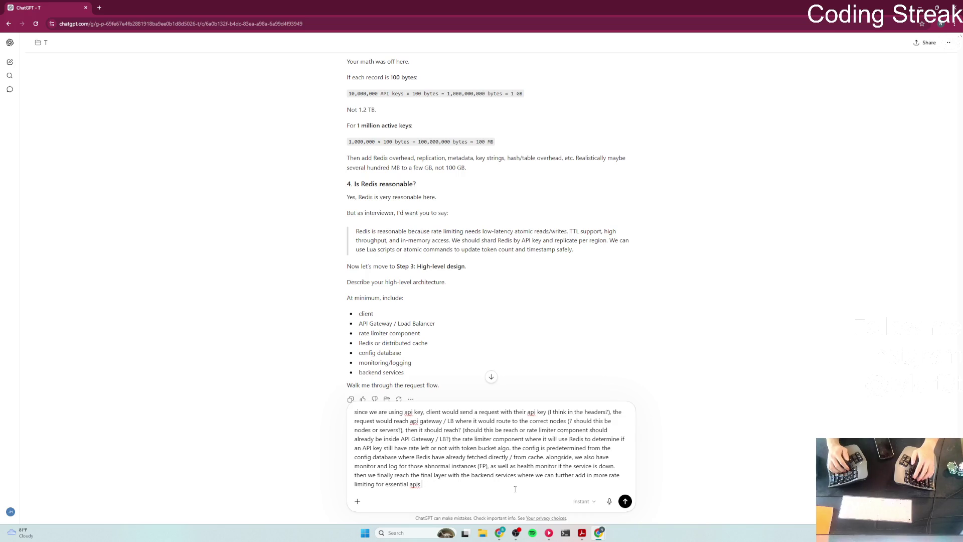
{"action": "type", "text": "or just let "}
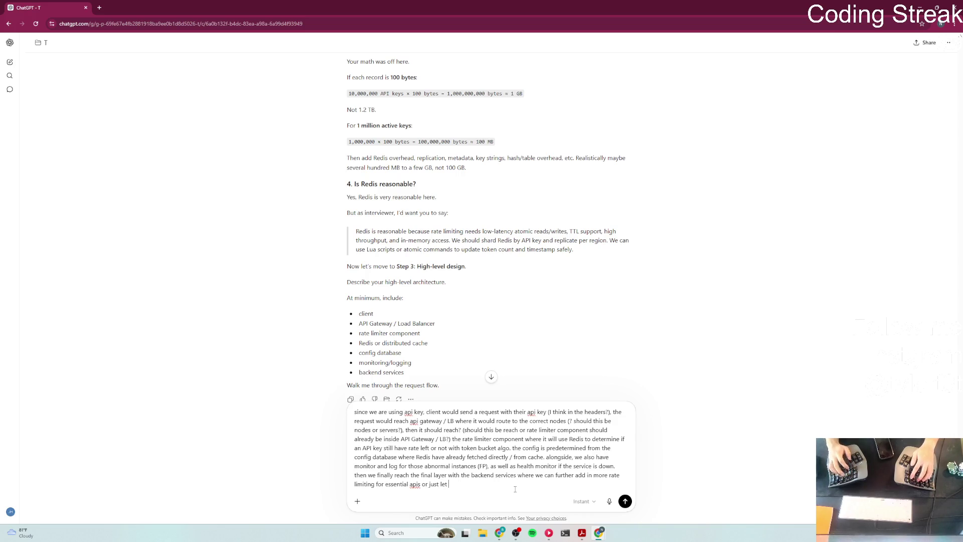
{"action": "type", "text": "it fail-open"}
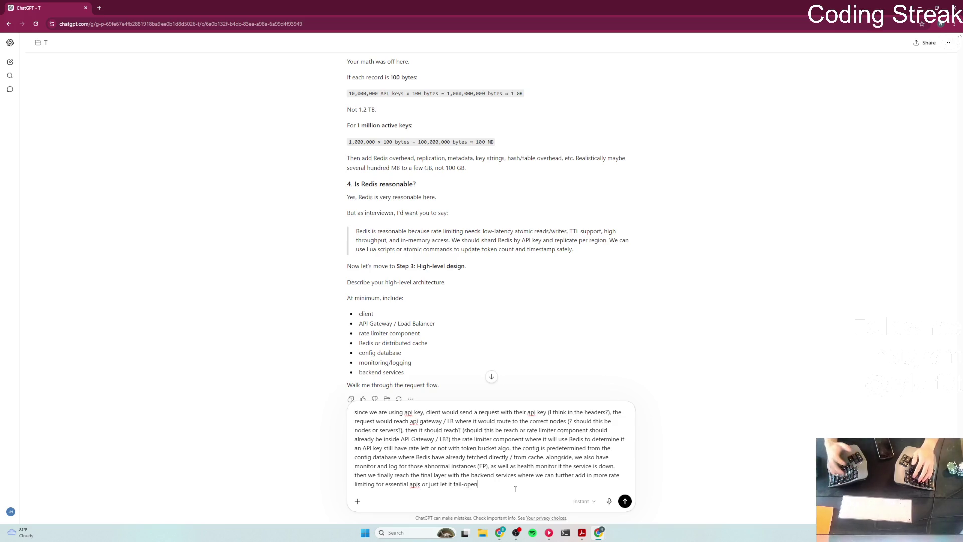
Step: Send the request-flow answer and read ChatGPT's corrections and improved request flow
{"action": "key", "text": "Return"}
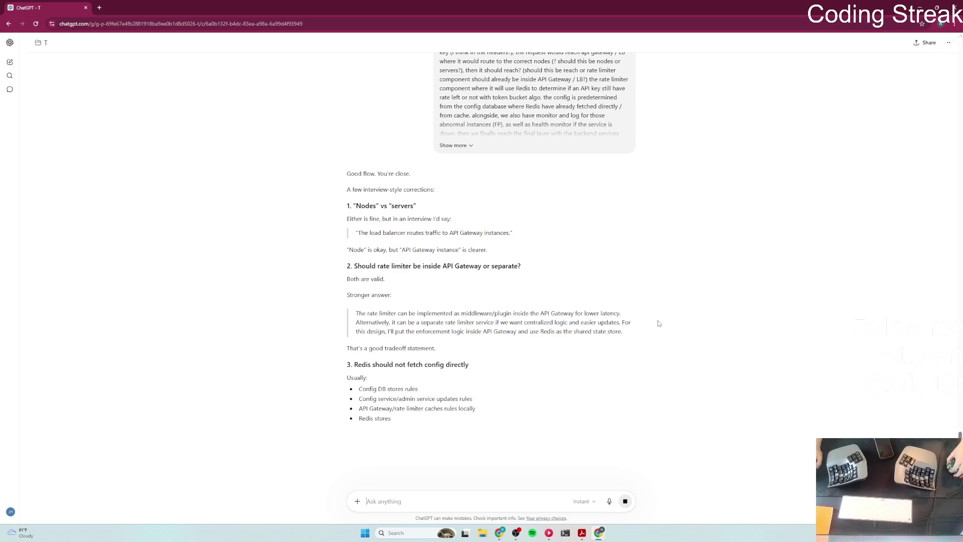
{"action": "scroll", "coordinate": [484, 266], "scroll_direction": "up", "scroll_amount": 1}
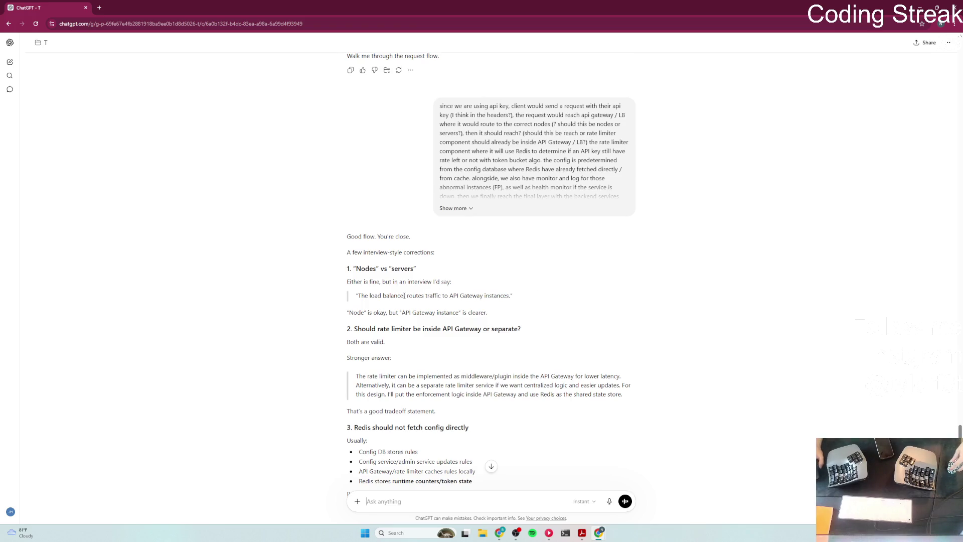
{"action": "scroll", "coordinate": [598, 313], "scroll_direction": "down", "scroll_amount": 1}
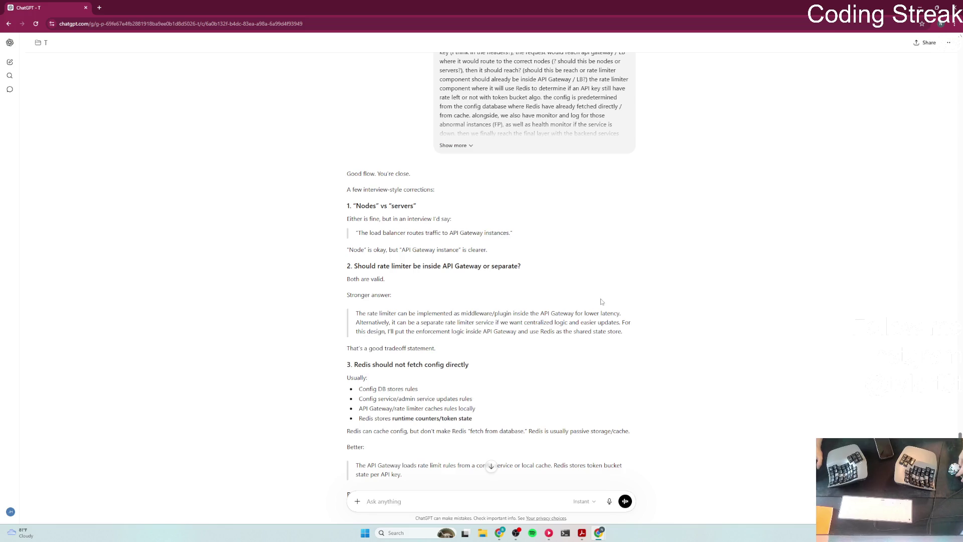
{"action": "scroll", "coordinate": [601, 301], "scroll_direction": "down", "scroll_amount": 2}
{"action": "scroll", "coordinate": [602, 301], "scroll_direction": "up", "scroll_amount": 1}
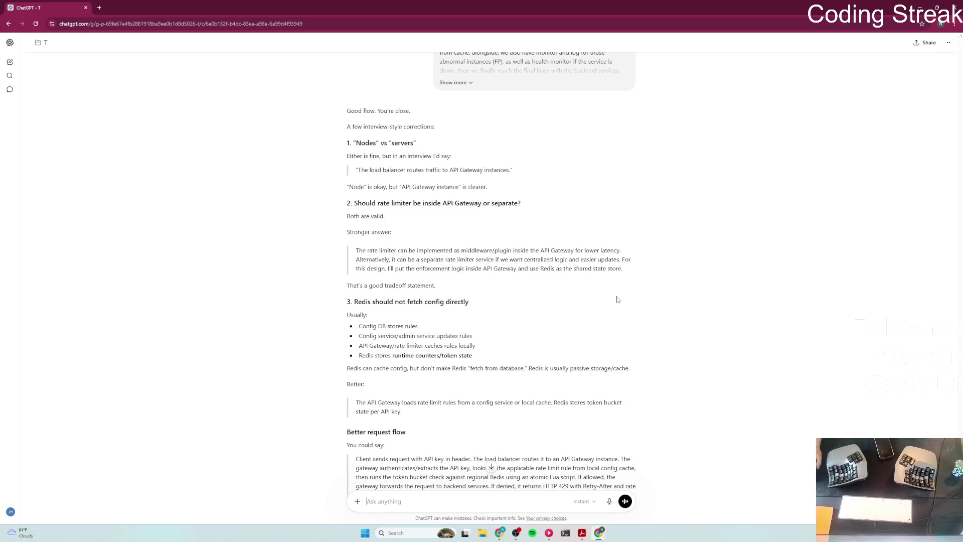
{"action": "scroll", "coordinate": [637, 293], "scroll_direction": "down", "scroll_amount": 3}
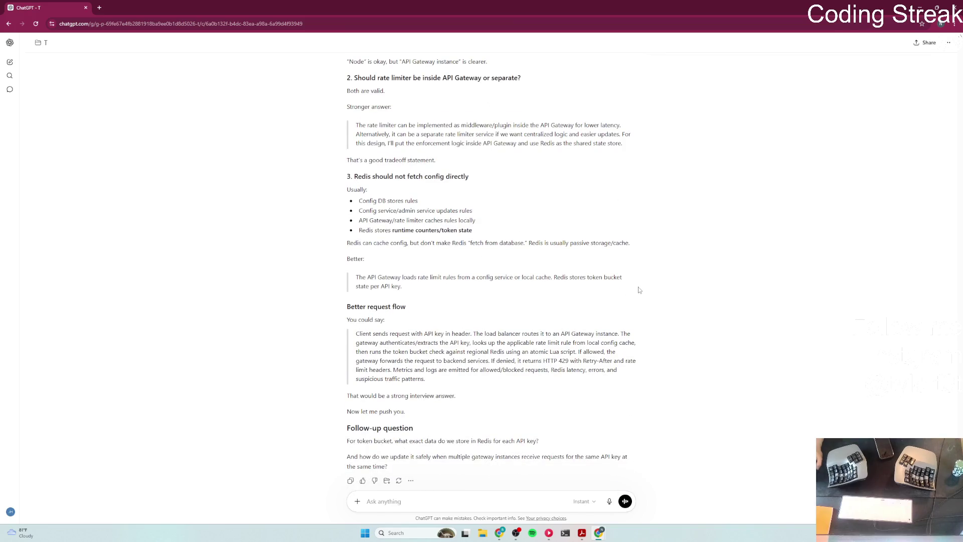
{"action": "left_click_drag", "start_coordinate": [354, 178], "coordinate": [499, 182]}
{"action": "left_click", "coordinate": [498, 182]}
{"action": "left_click_drag", "start_coordinate": [425, 221], "coordinate": [473, 221]}
{"action": "triple_click", "coordinate": [502, 234]}
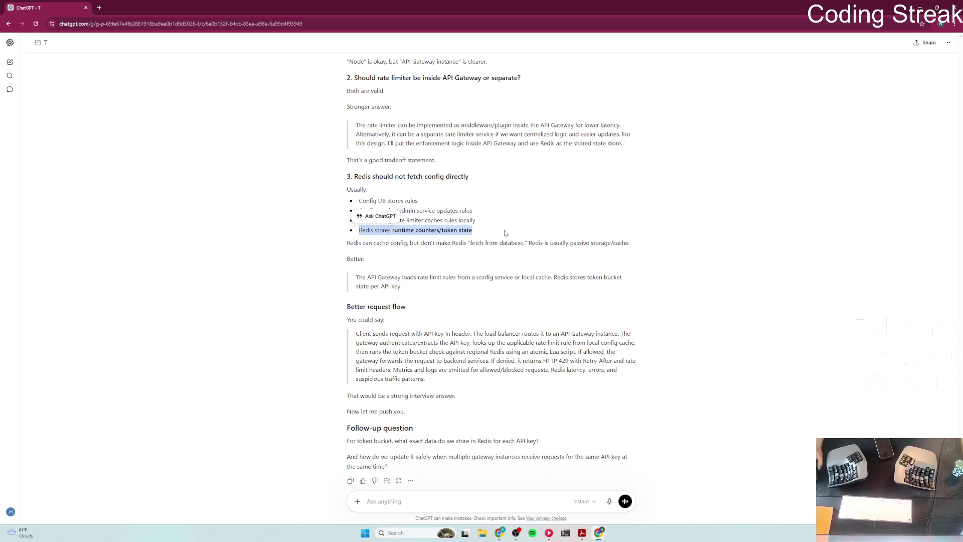
{"action": "left_click", "coordinate": [506, 235]}
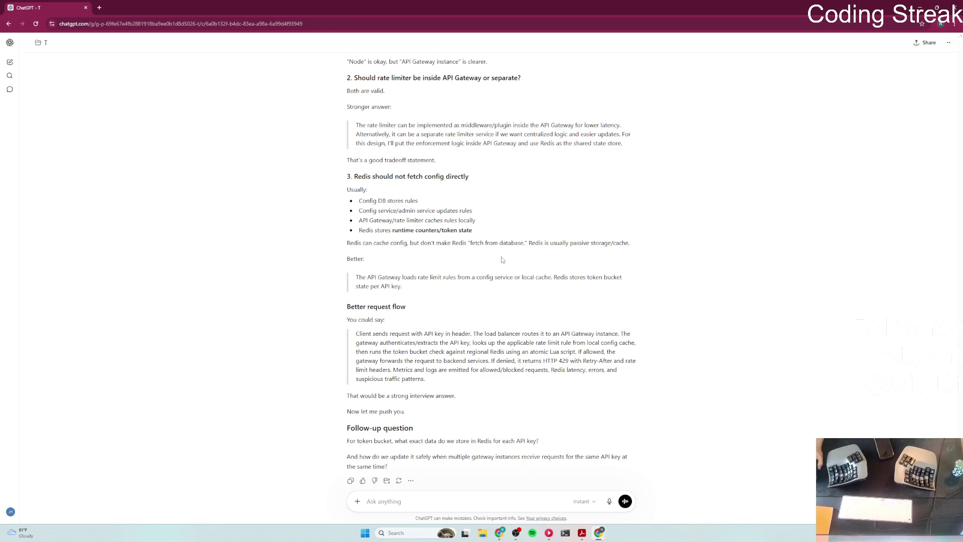
{"action": "scroll", "coordinate": [504, 266], "scroll_direction": "down", "scroll_amount": 1}
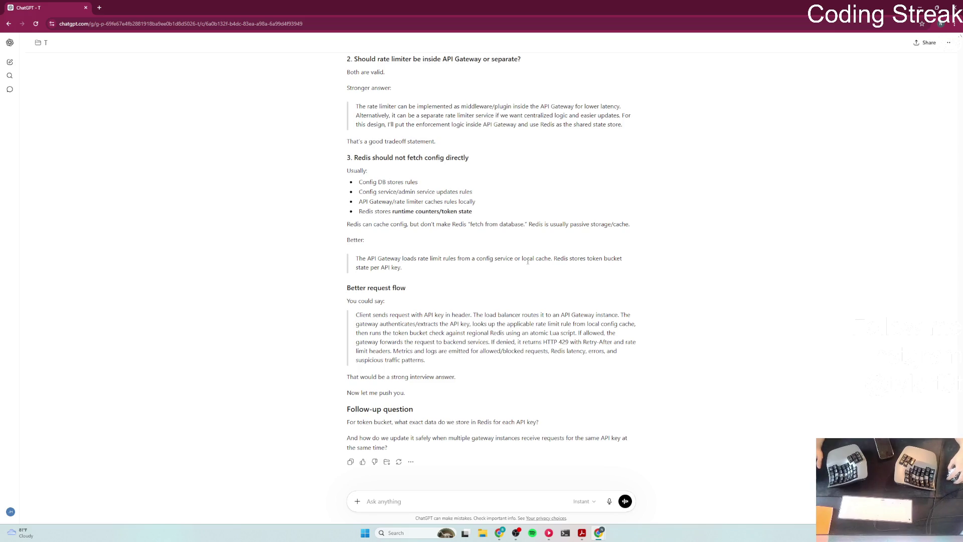
{"action": "left_click_drag", "start_coordinate": [554, 259], "coordinate": [637, 264]}
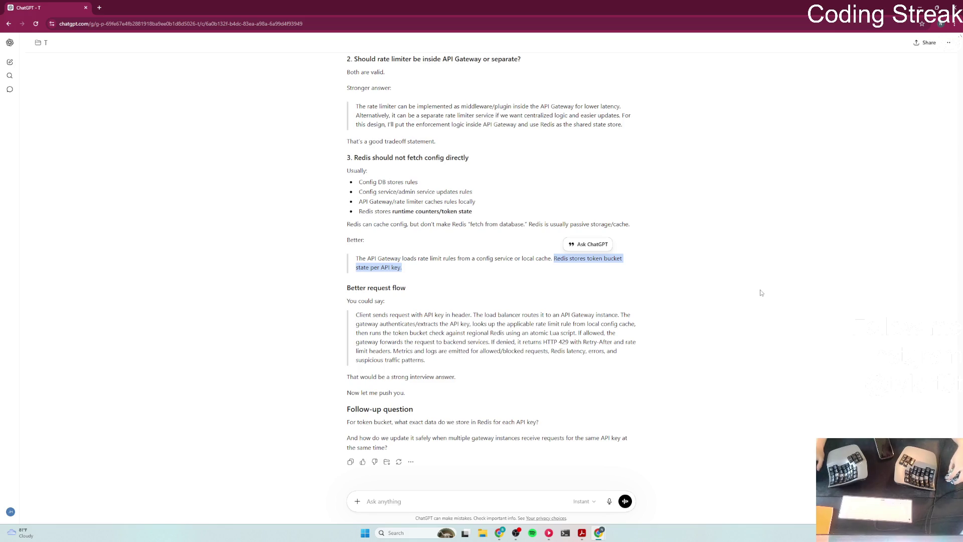
{"action": "left_click_drag", "start_coordinate": [530, 332], "coordinate": [578, 333]}
{"action": "left_click", "coordinate": [669, 333]}
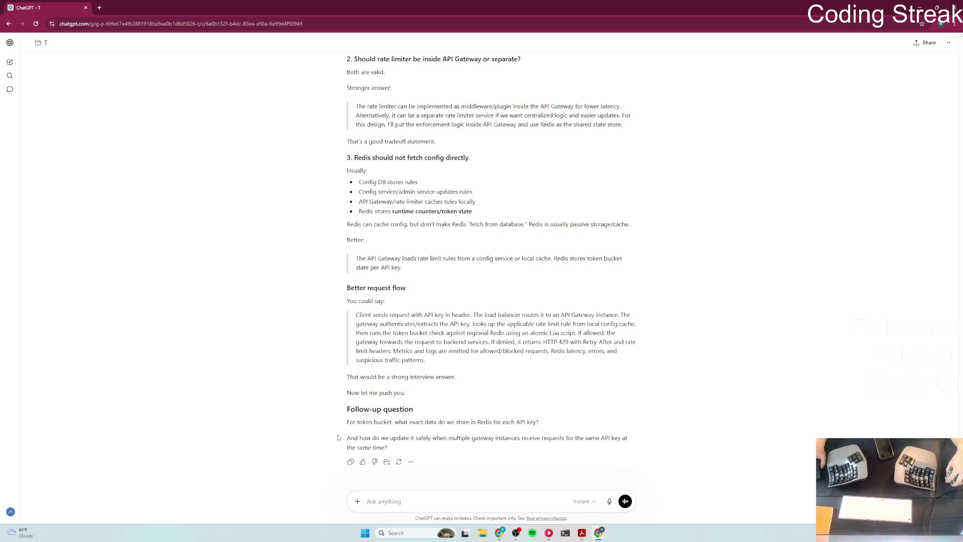
{"action": "left_click_drag", "start_coordinate": [350, 405], "coordinate": [414, 409]}
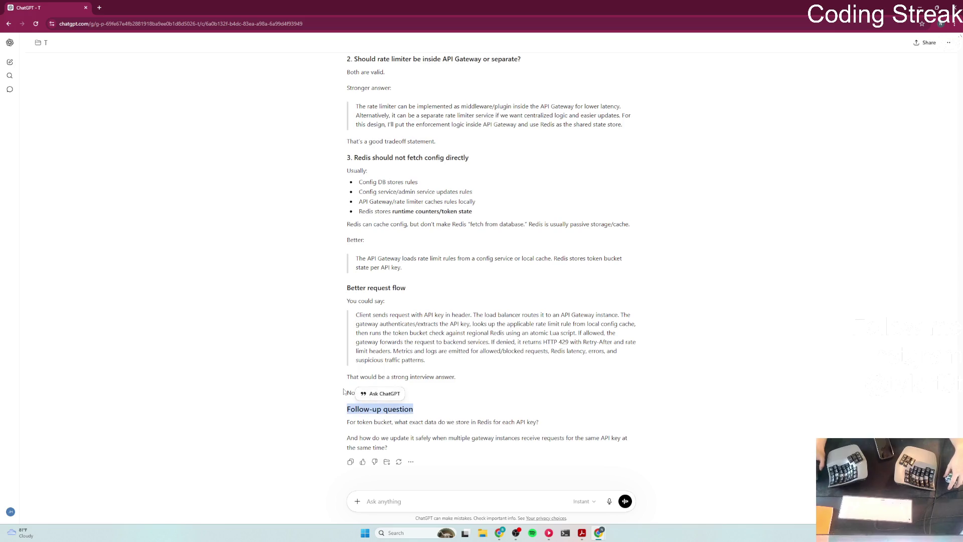
{"action": "left_click_drag", "start_coordinate": [347, 393], "coordinate": [416, 396]}
{"action": "left_click", "coordinate": [525, 390]}
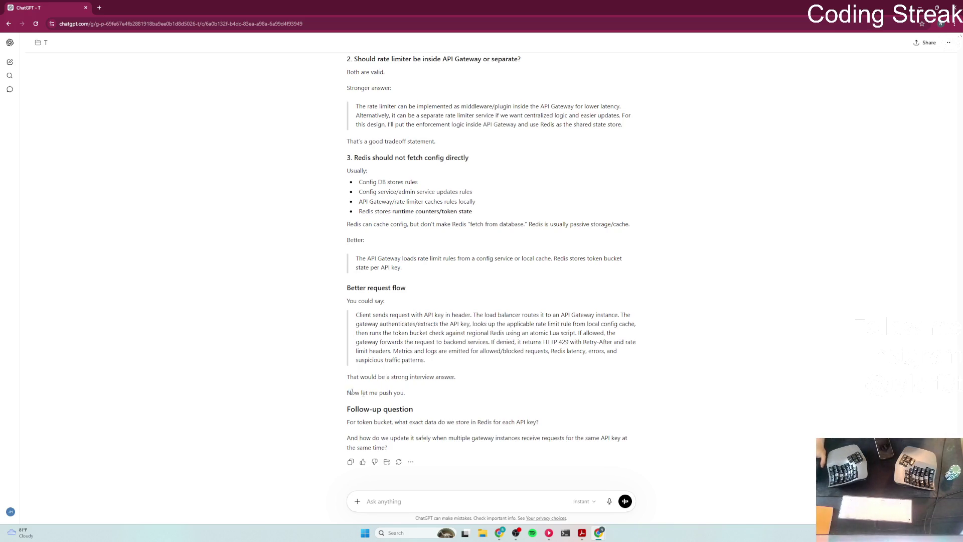
{"action": "left_click_drag", "start_coordinate": [346, 394], "coordinate": [426, 398]}
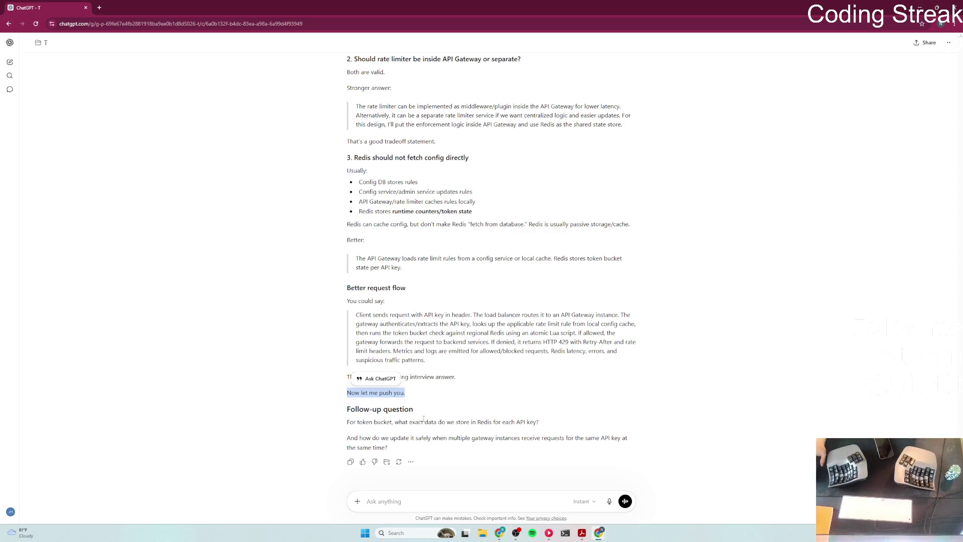
{"action": "left_click", "coordinate": [463, 419]}
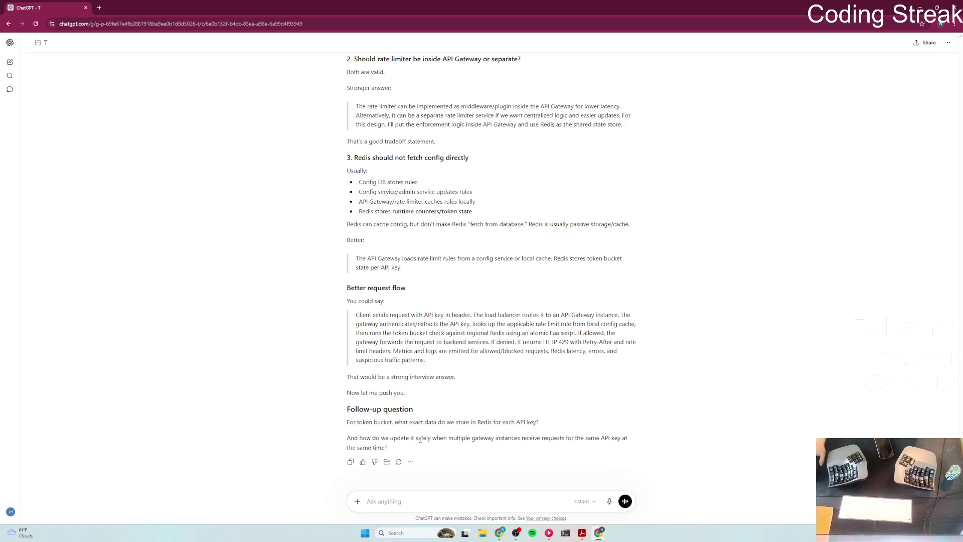
{"action": "left_click_drag", "start_coordinate": [450, 438], "coordinate": [591, 437]}
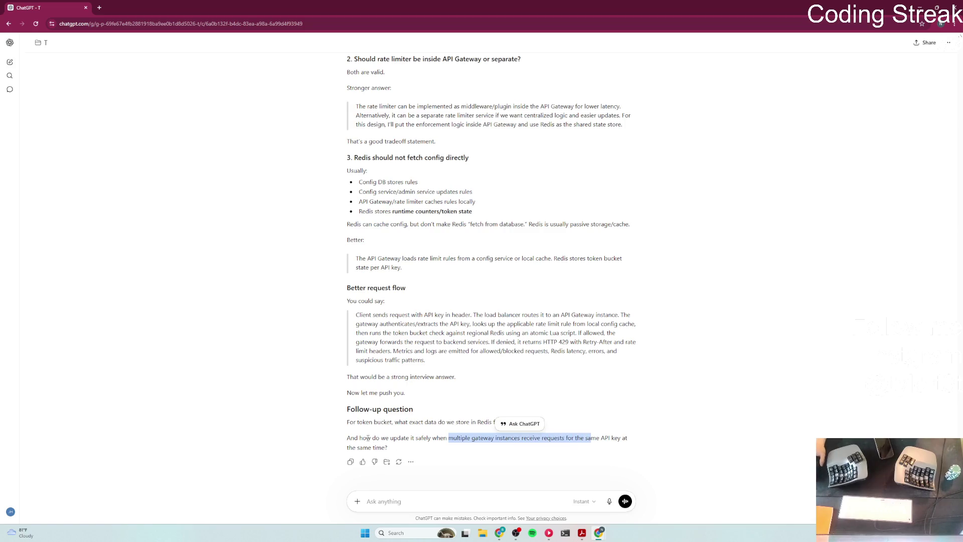
{"action": "mouse_move", "coordinate": [360, 437]}
{"action": "left_mouse_down"}
{"action": "mouse_move", "coordinate": [569, 441]}
{"action": "mouse_move", "coordinate": [390, 447]}
{"action": "left_mouse_up"}
{"action": "left_click", "coordinate": [491, 439]}
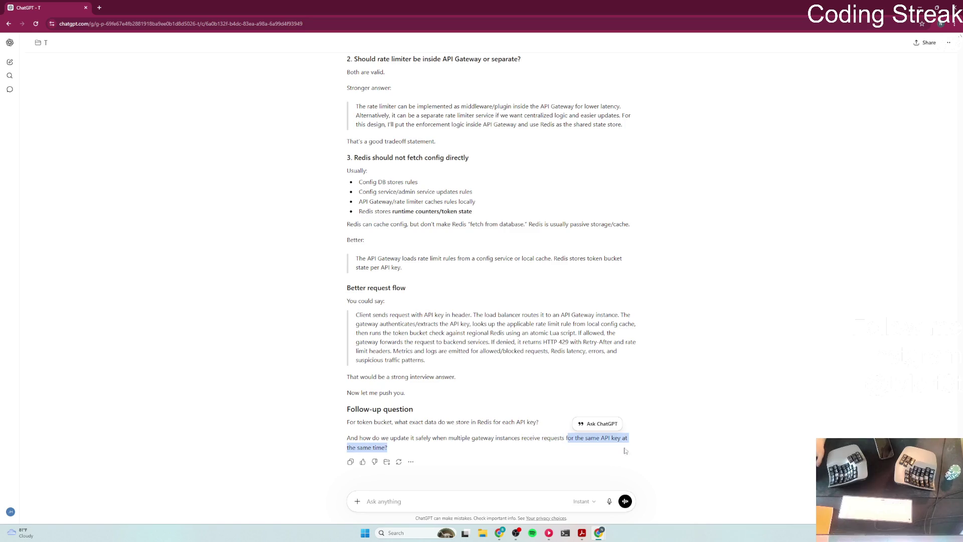
{"action": "left_click", "coordinate": [417, 436]}
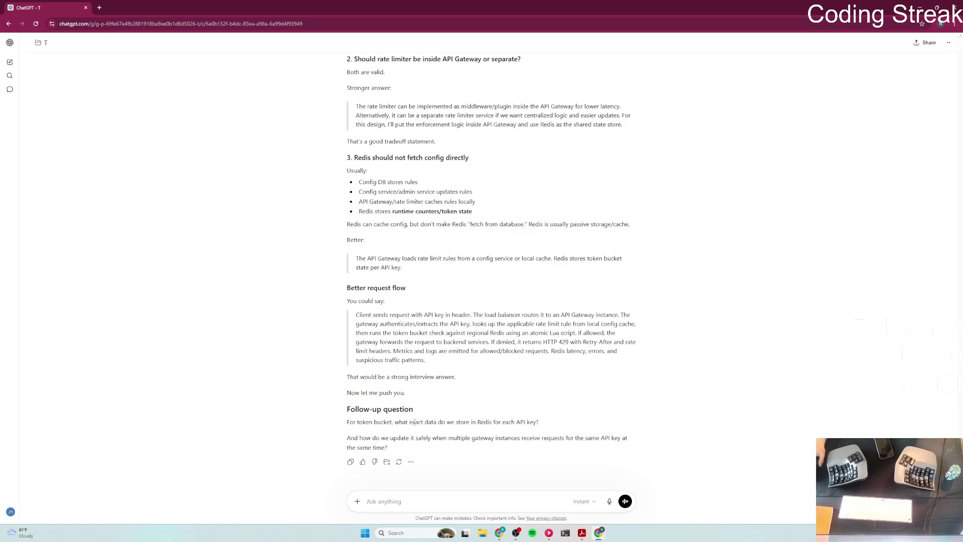
{"action": "left_click_drag", "start_coordinate": [410, 421], "coordinate": [437, 422]}
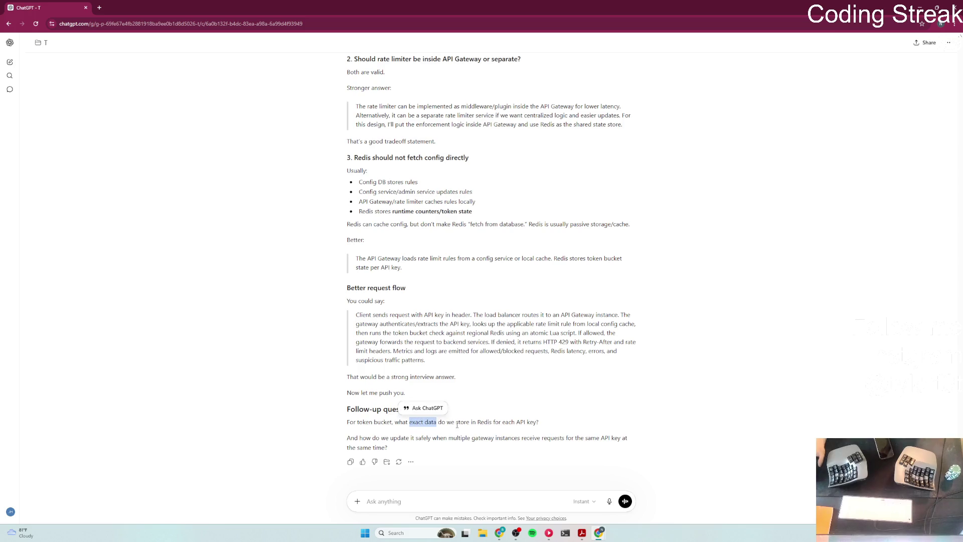
{"action": "left_click", "coordinate": [443, 507]}
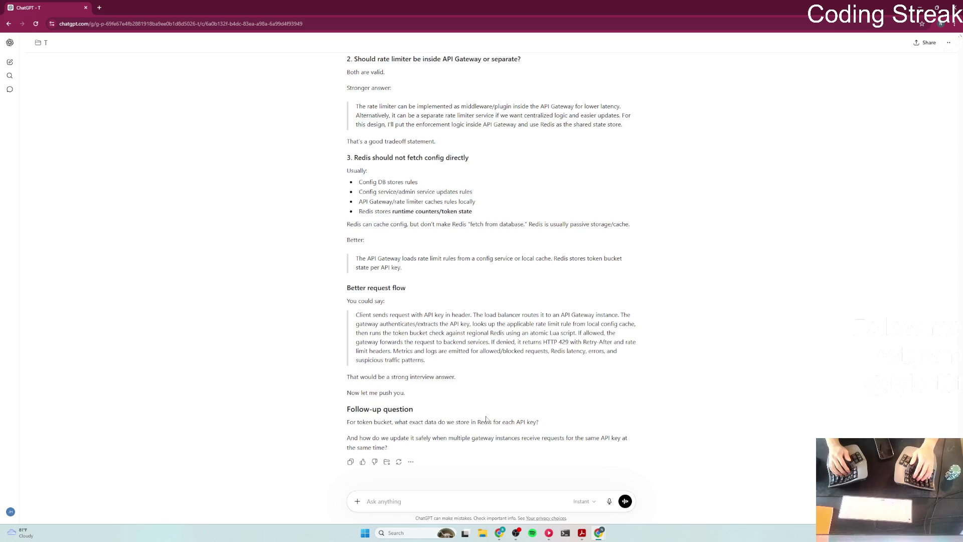
Step: Draft the Redis key as apikey-config:remaining-token and ask whether region id belongs in it
{"action": "type", "text": "key"}
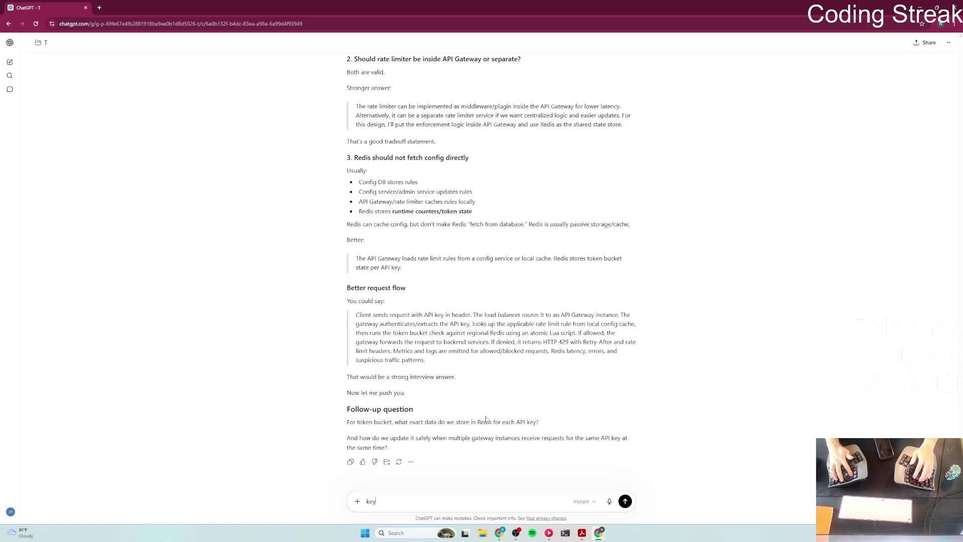
{"action": "type", "text": ":valie"}
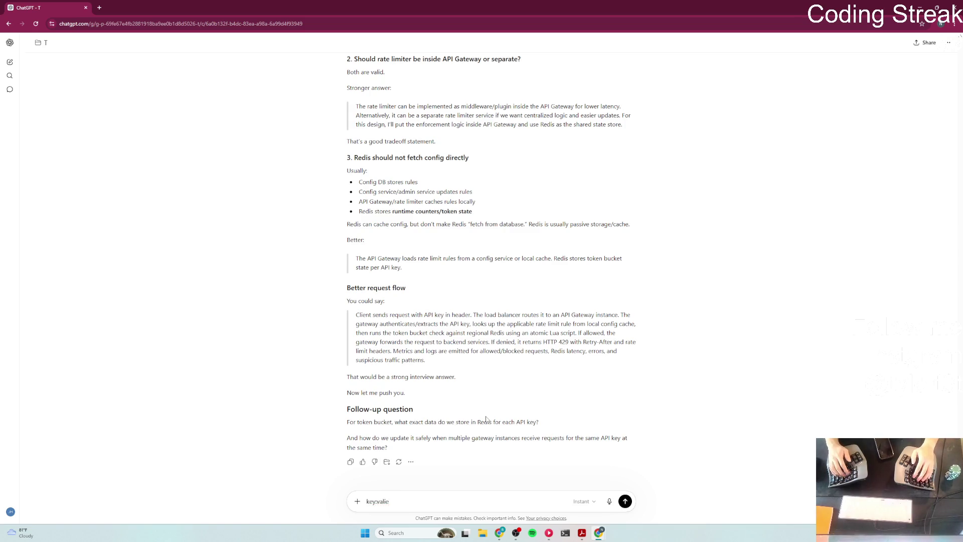
{"action": "key", "text": "BackSpace"}
{"action": "key", "text": "BackSpace"}
{"action": "type", "text": "ue should be some"}
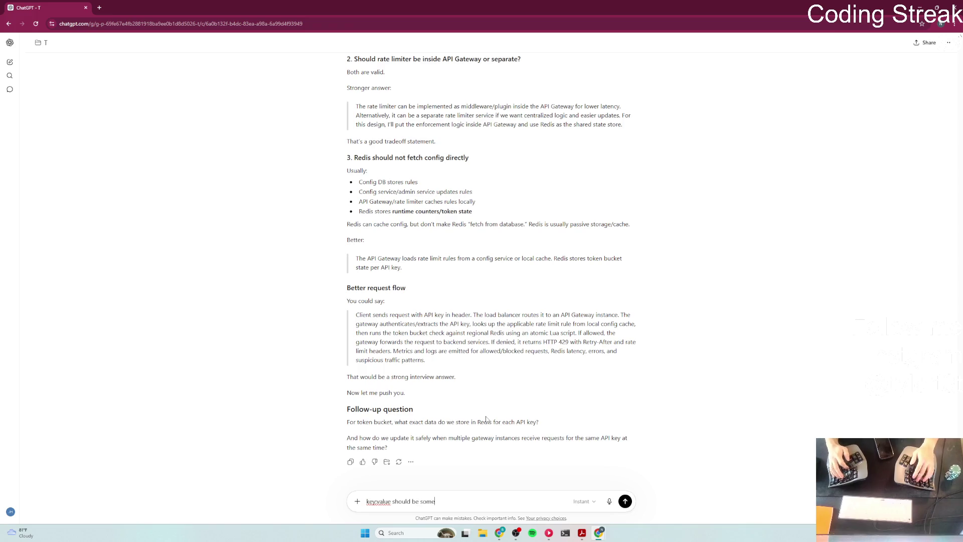
{"action": "type", "text": "thing like"}
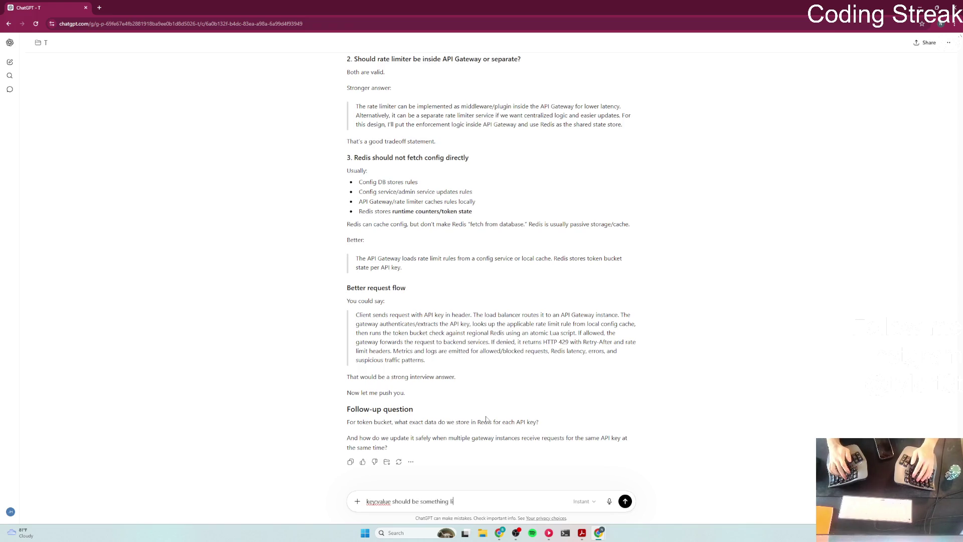
{"action": "type", "text": " apikey:"}
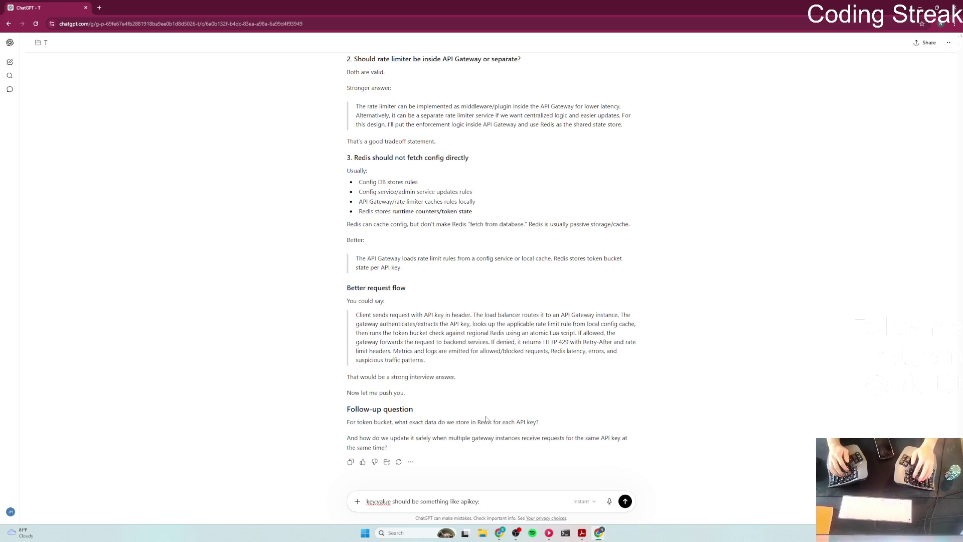
{"action": "type", "text": "-config"}
{"action": "type", "text": "val"}
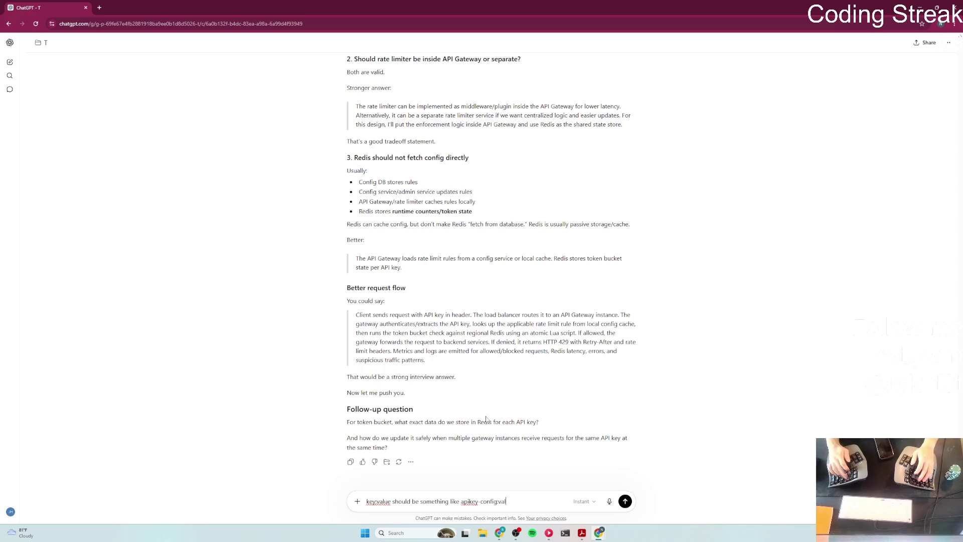
{"action": "key", "text": "BackSpace"}
{"action": "key", "text": "BackSpace"}
{"action": "key", "text": "BackSpace"}
{"action": "type", "text": "tojk"}
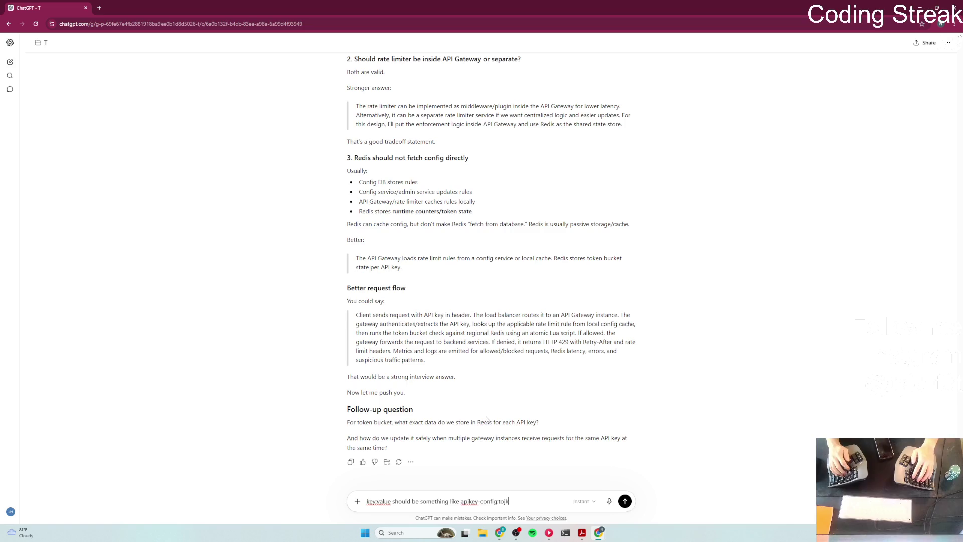
{"action": "key", "text": "BackSpace"}
{"action": "key", "text": "BackSpace"}
{"action": "key", "text": "BackSpace"}
{"action": "key", "text": "BackSpace"}
{"action": "type", "text": "remaining-token"}
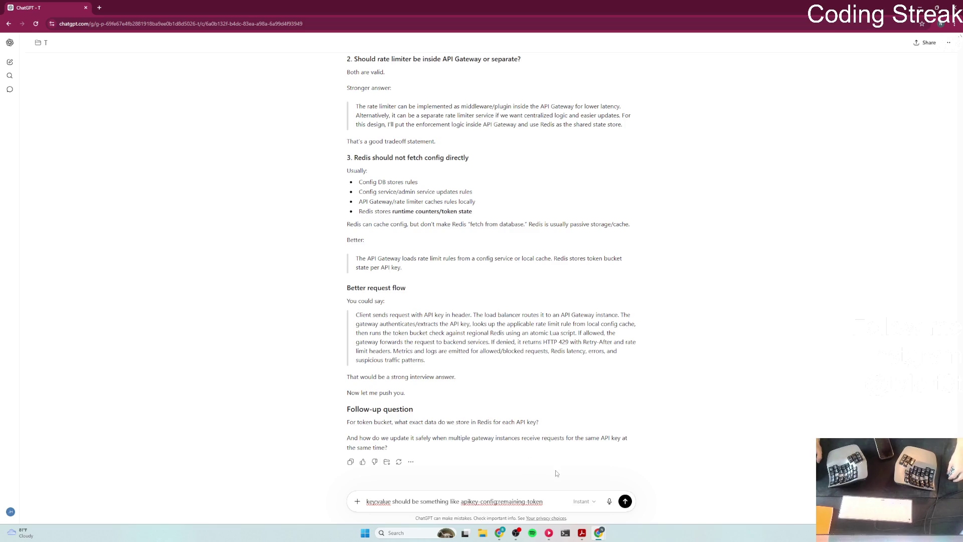
{"action": "key", "text": "ctrl+Left"}
{"action": "key", "text": "ctrl+Left"}
{"action": "key", "text": "ctrl+Left"}
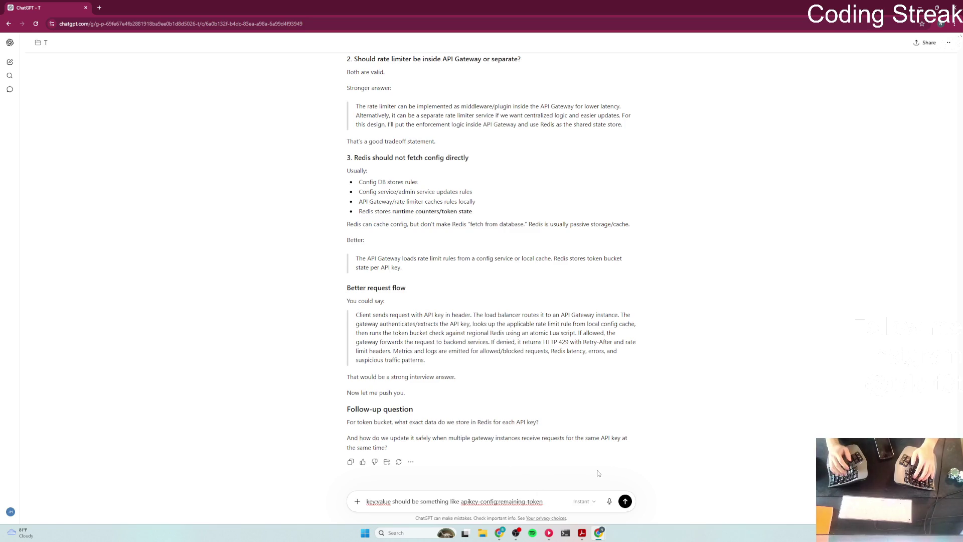
{"action": "type", "text": "do w"}
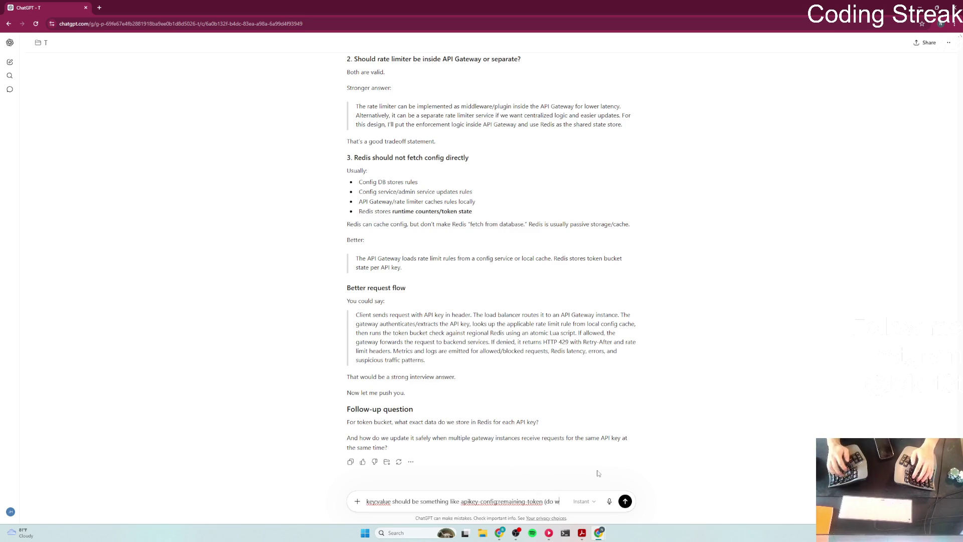
{"action": "type", "text": "do we need regin"}
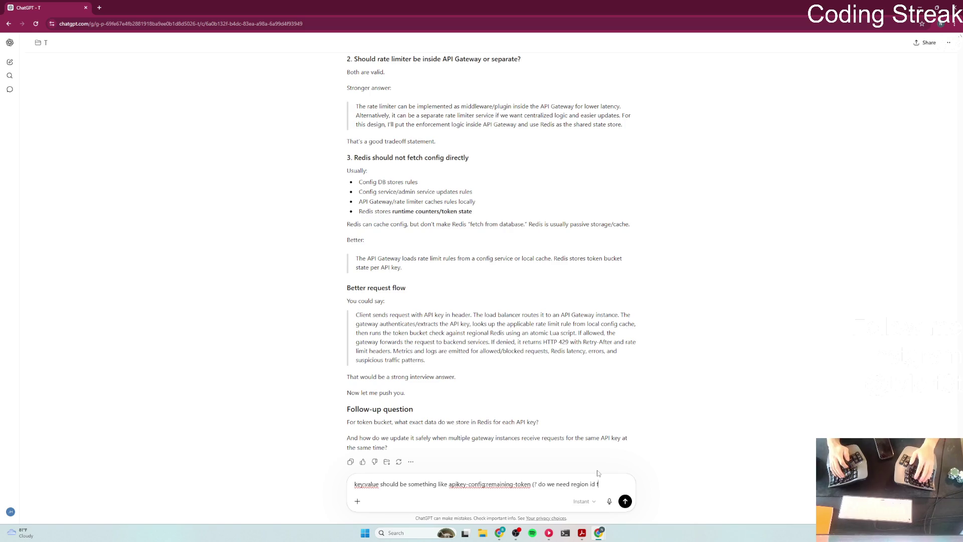
{"action": "type", "text": "or the key?"}
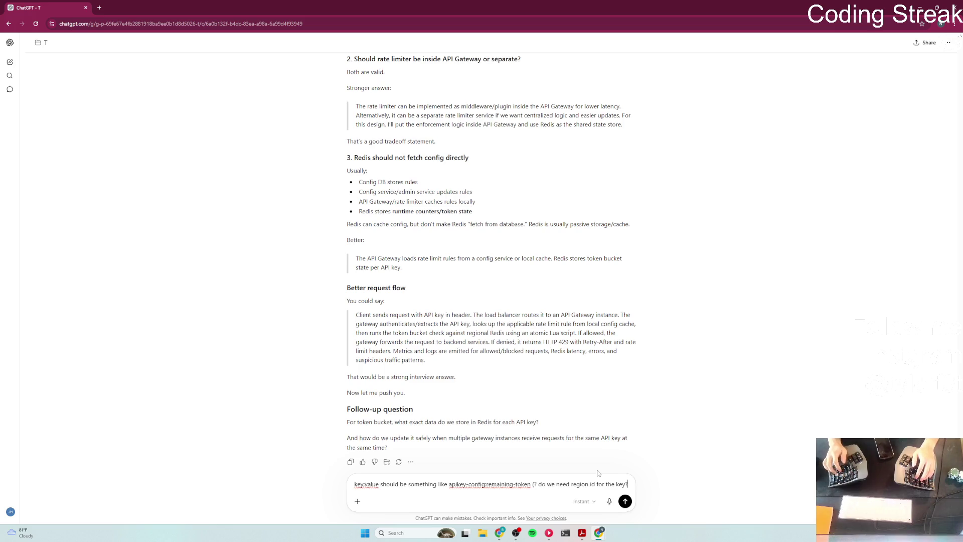
{"action": "type", "text": ")"}
{"action": "key", "text": "shift+Return"}
{"action": "key", "text": "shift+Return"}
Step: Answer that concurrent gateway requests use atomic increments via Lua scripts or Redis INCR, and send
{"action": "scroll", "coordinate": [745, 372], "scroll_direction": "down", "scroll_amount": 1}
{"action": "type", "text": "we"}
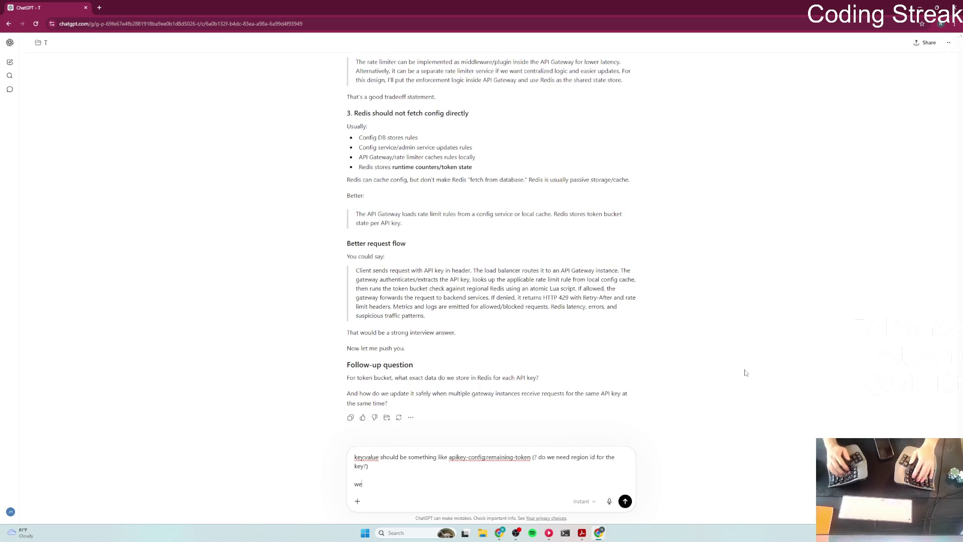
{"action": "type", "text": " can update it s"}
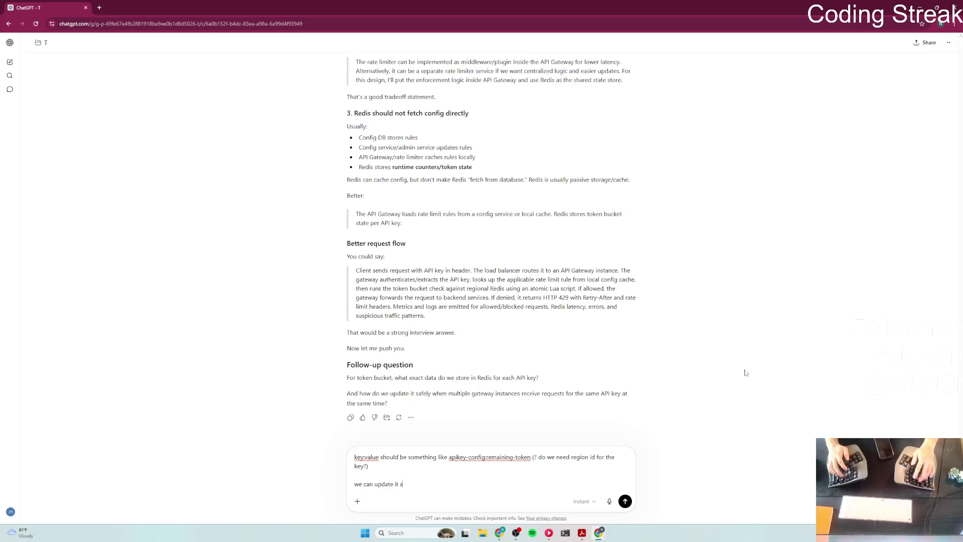
{"action": "type", "text": "afely when "}
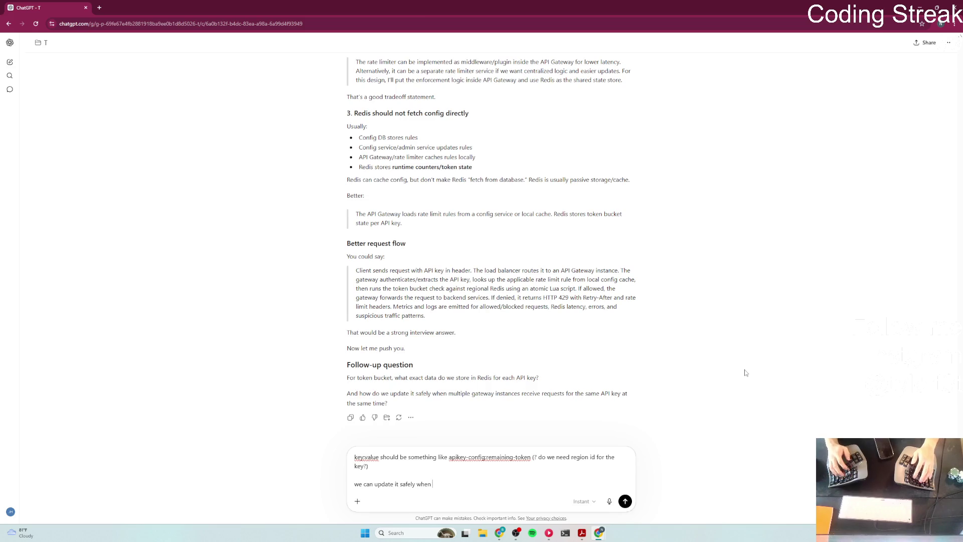
{"action": "type", "text": "mutip"}
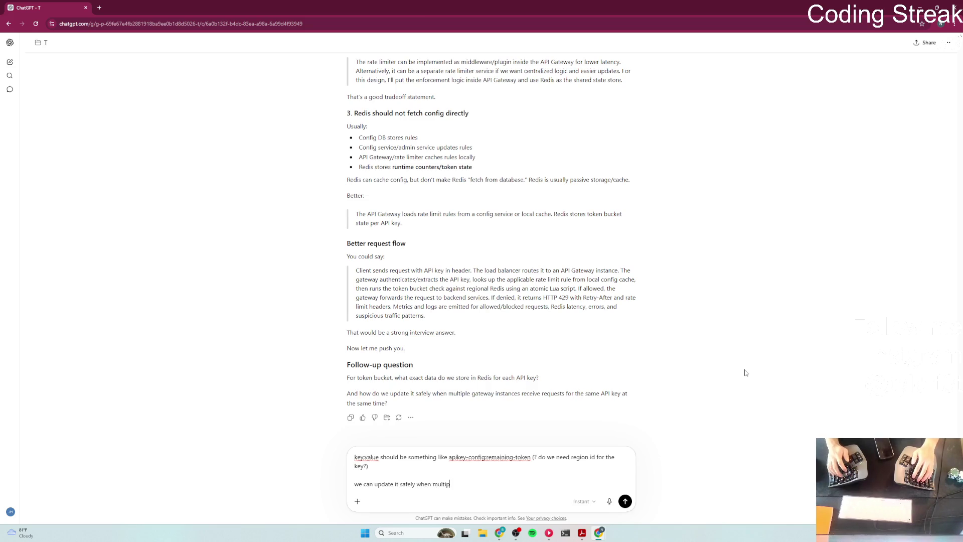
{"action": "type", "text": "ateway ins"}
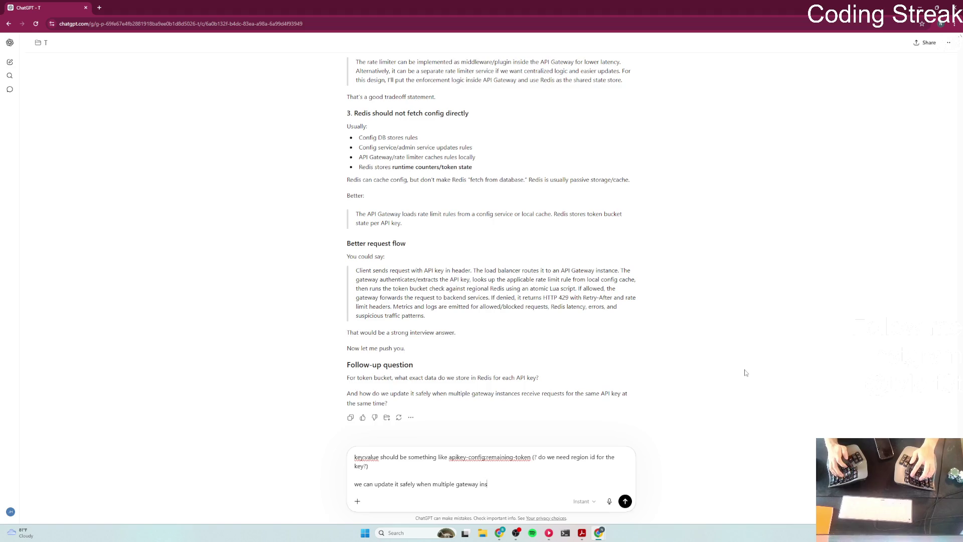
{"action": "type", "text": "tan"}
{"action": "type", "text": "nces"}
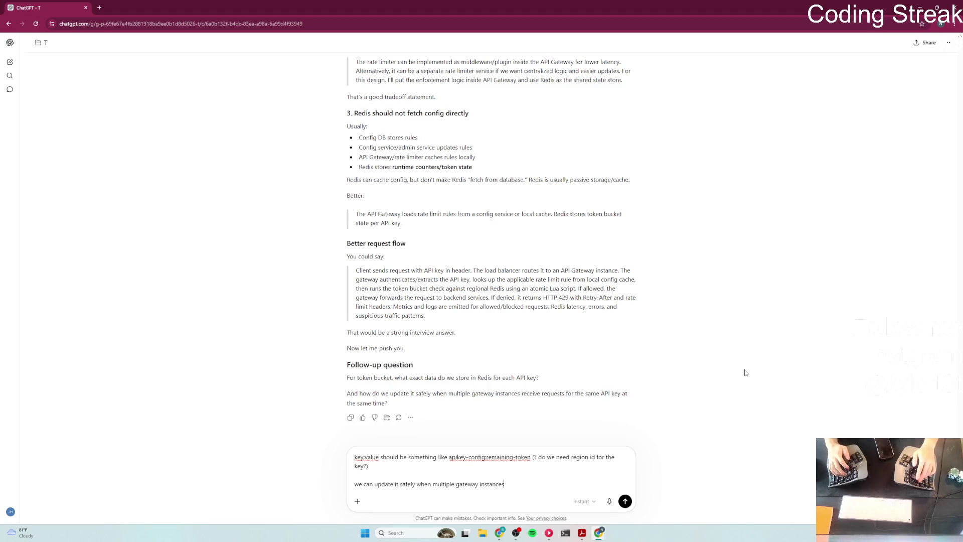
{"action": "type", "text": "ive"}
{"action": "key", "text": "BackSpace"}
{"action": "type", "text": "requests"}
{"action": "key", "text": "BackSpace"}
{"action": "type", "text": "or the sameAPI"}
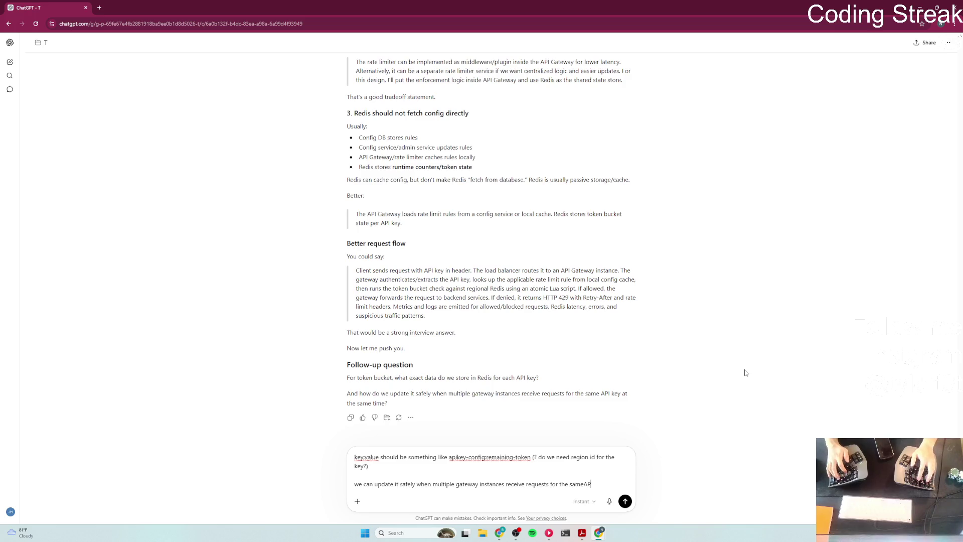
{"action": "key", "text": "BackSpace"}
{"action": "key", "text": "BackSpace"}
{"action": "key", "text": "BackSpace"}
{"action": "type", "text": "AP"}
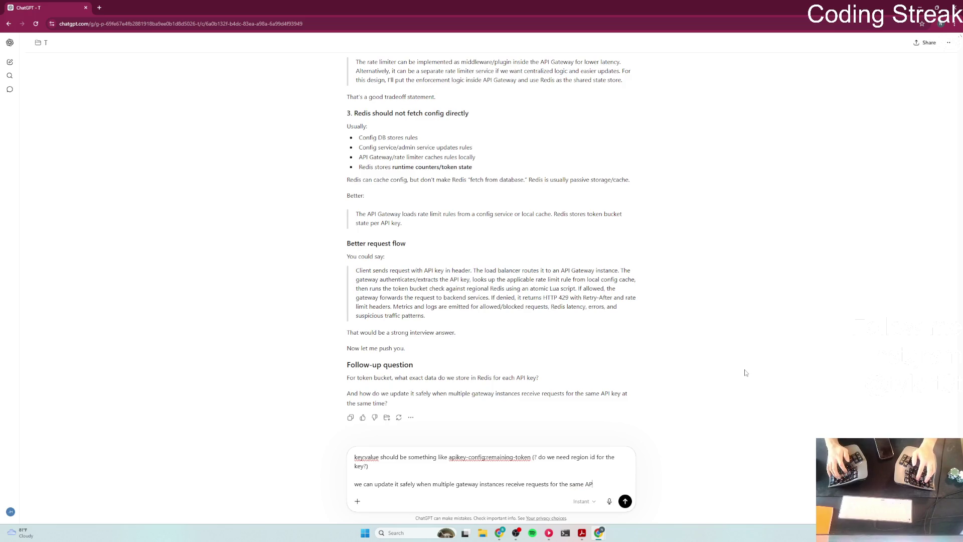
{"action": "type", "text": "I key at the same time by applying atomically "}
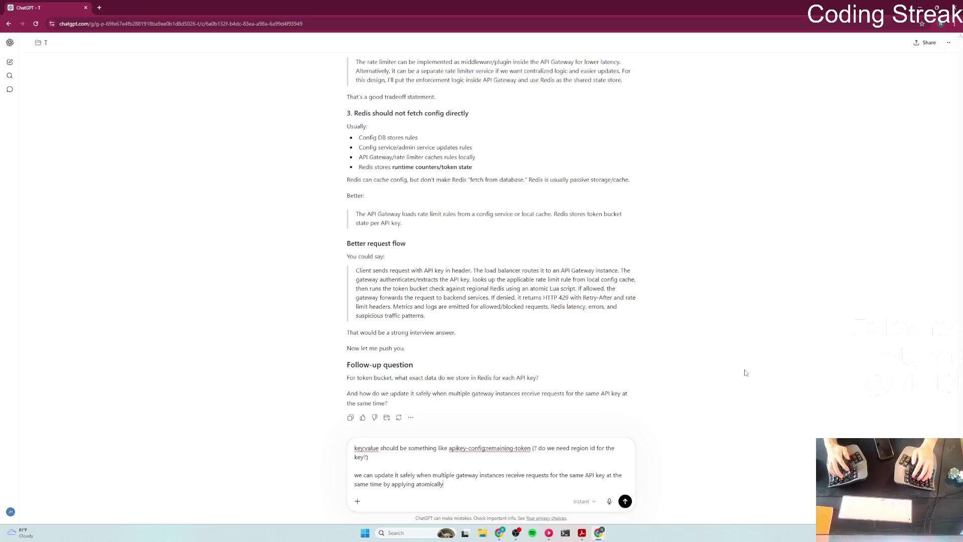
{"action": "type", "text": "increment"}
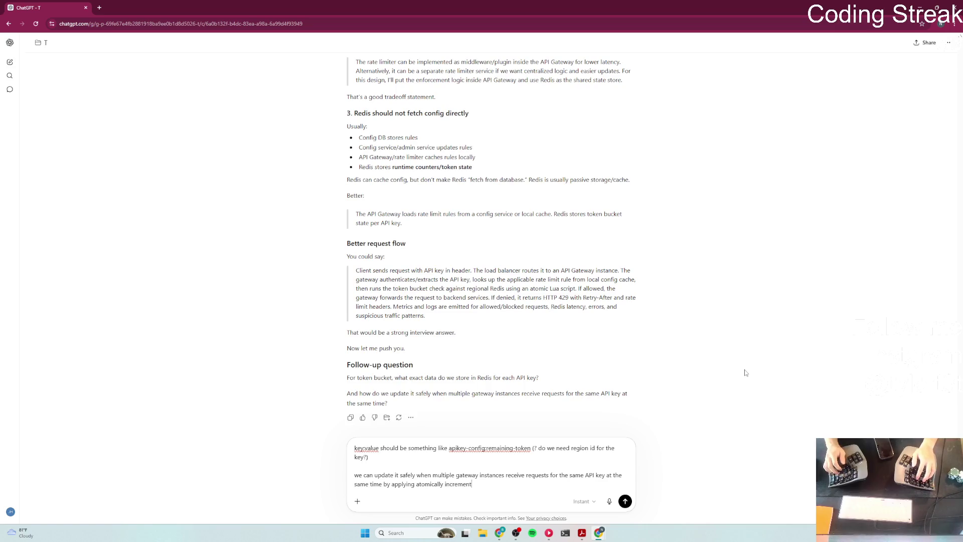
{"action": "type", "text": " either by"}
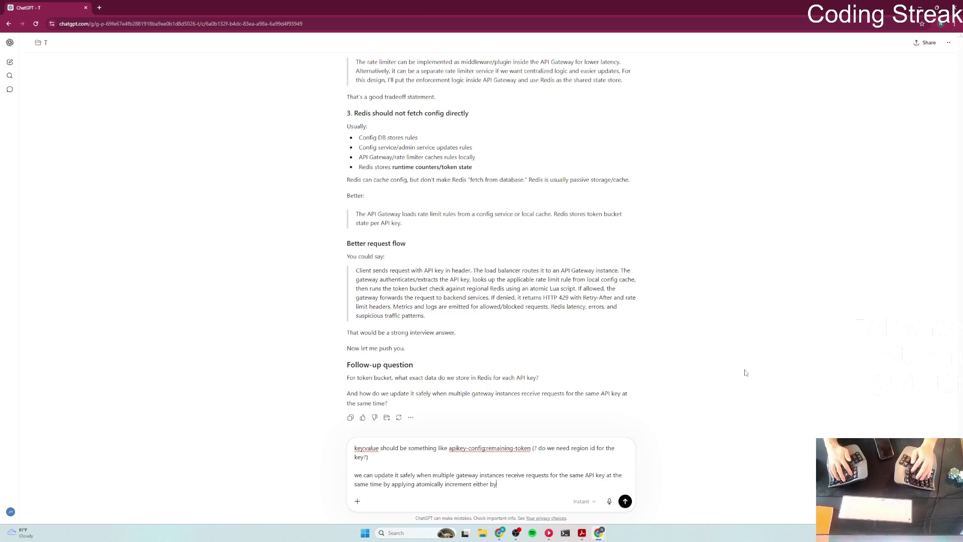
{"action": "type", "text": " using L"}
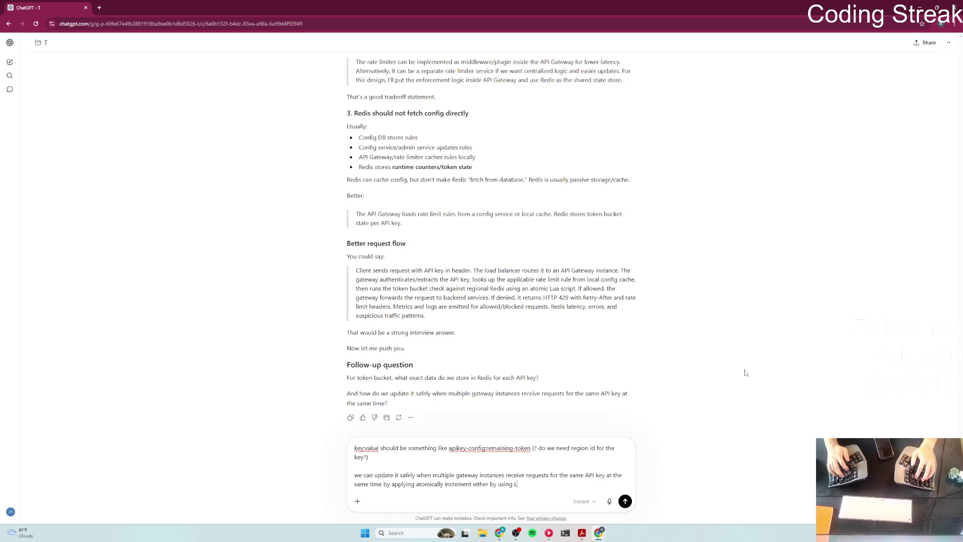
{"action": "type", "text": "ua scripts or"}
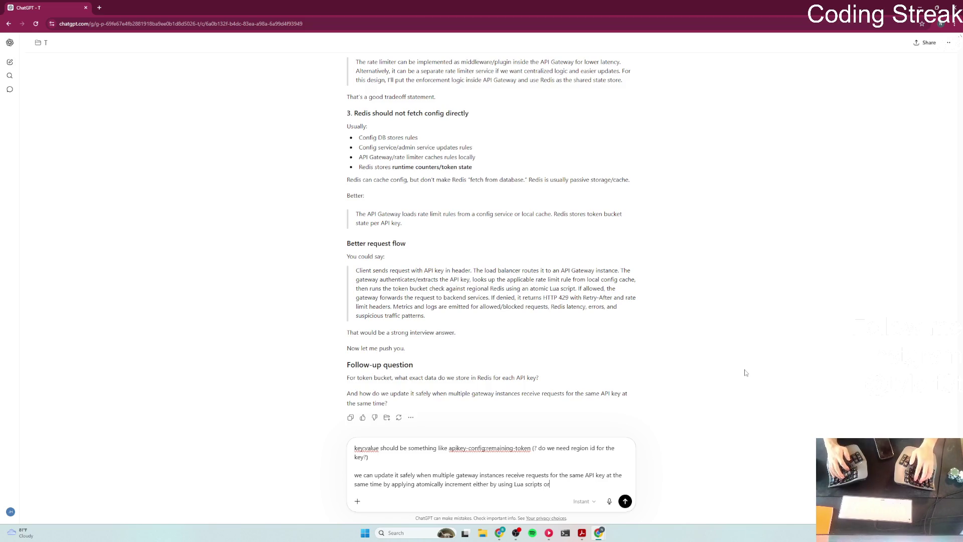
{"action": "type", "text": " Redis INCR"}
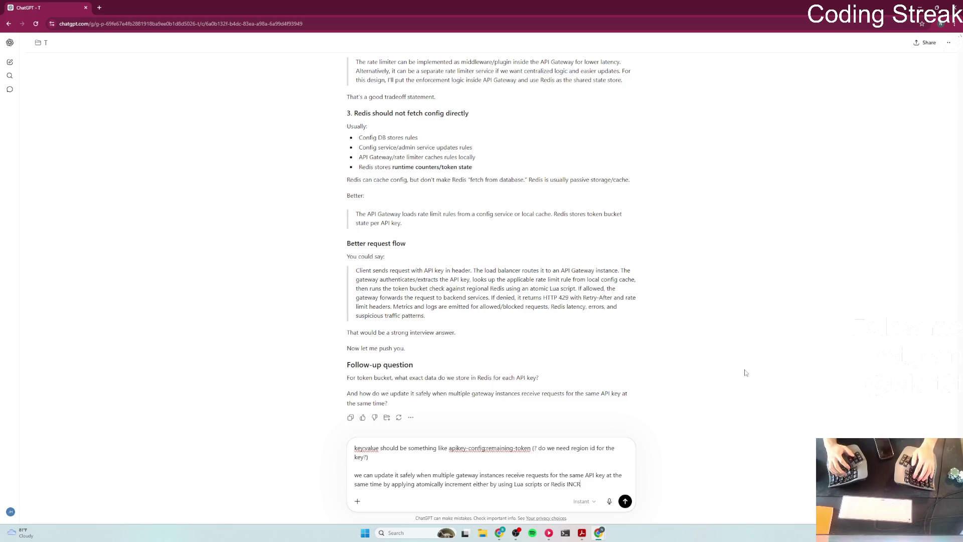
{"action": "key", "text": "Return"}
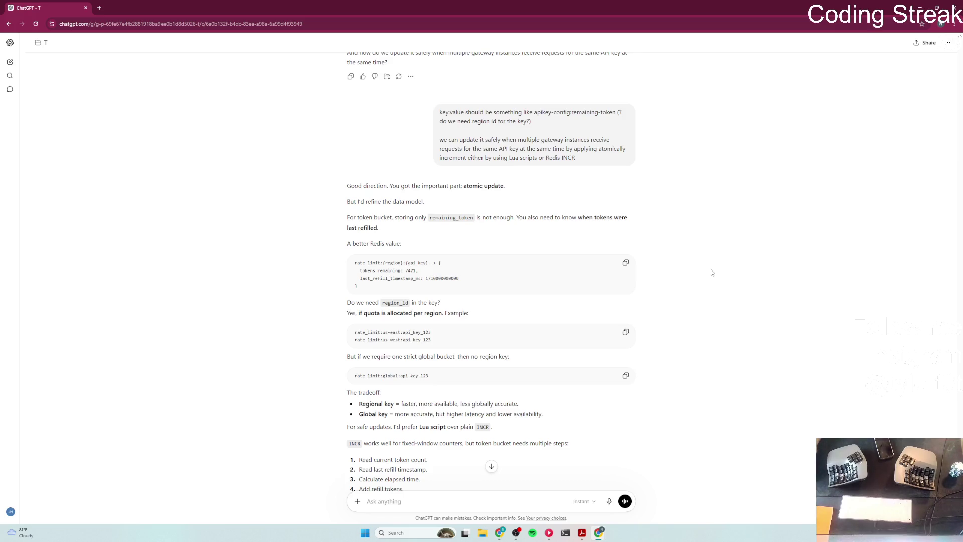
Step: Read through ChatGPT's reply refining the Redis data model
{"action": "scroll", "coordinate": [270, 386], "scroll_direction": "down", "scroll_amount": 3}
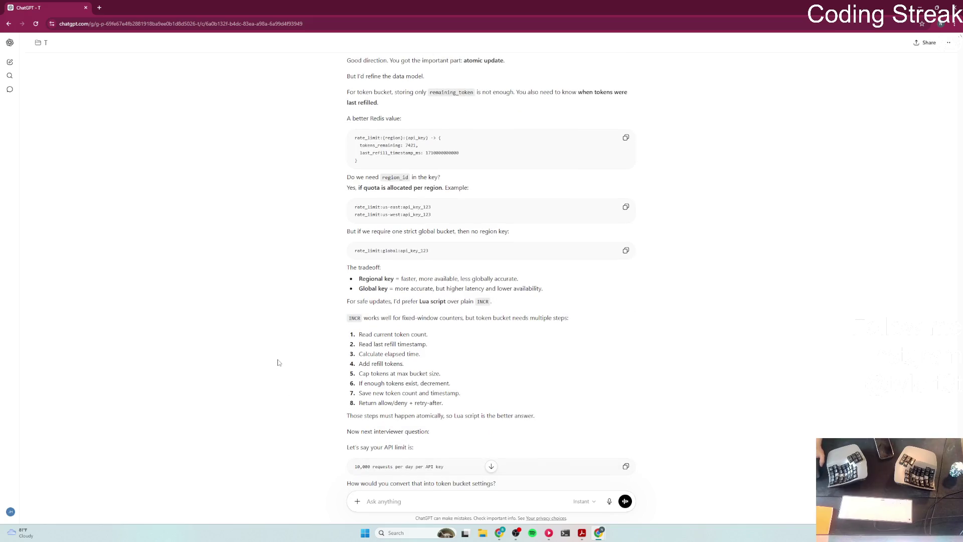
{"action": "scroll", "coordinate": [279, 363], "scroll_direction": "up", "scroll_amount": 3}
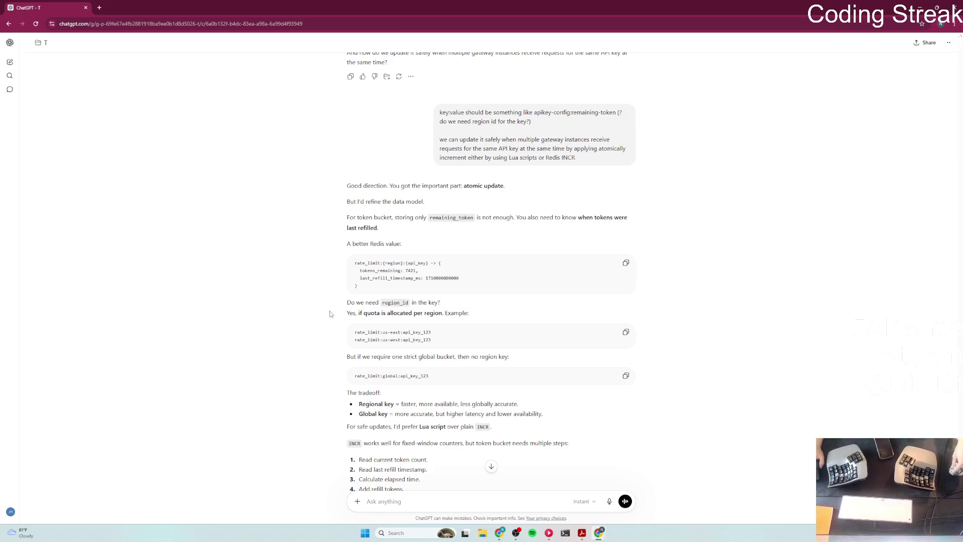
{"action": "scroll", "coordinate": [331, 311], "scroll_direction": "down", "scroll_amount": 1}
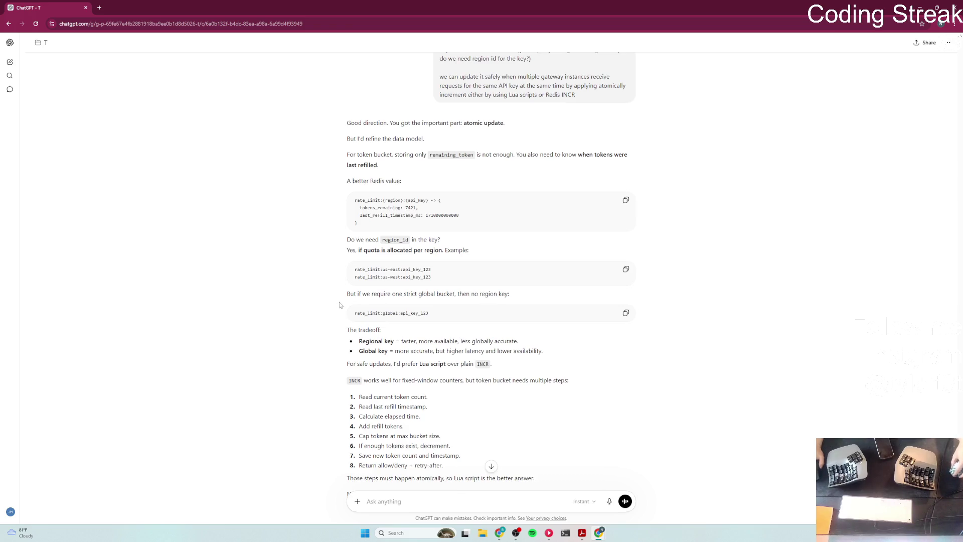
{"action": "scroll", "coordinate": [341, 303], "scroll_direction": "down", "scroll_amount": 1}
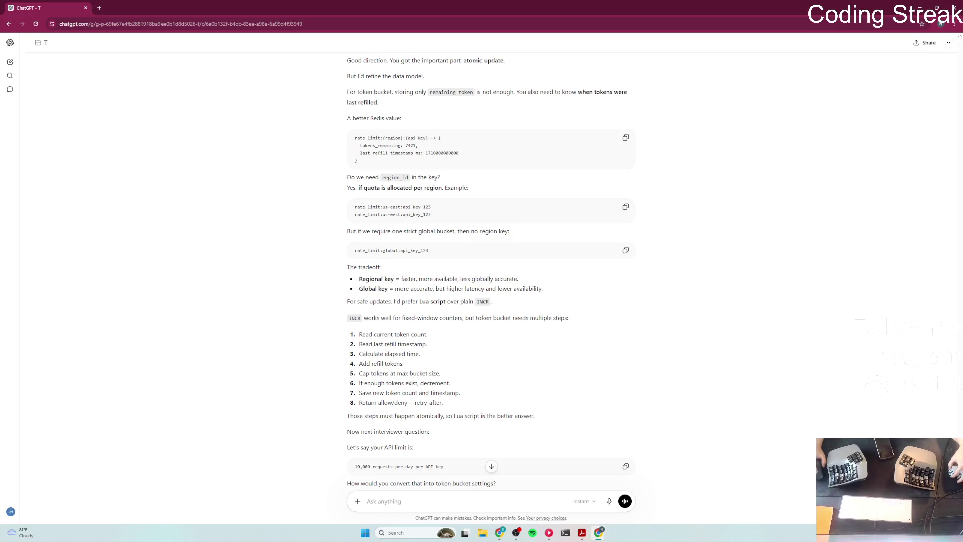
{"action": "scroll", "coordinate": [261, 358], "scroll_direction": "down", "scroll_amount": 2}
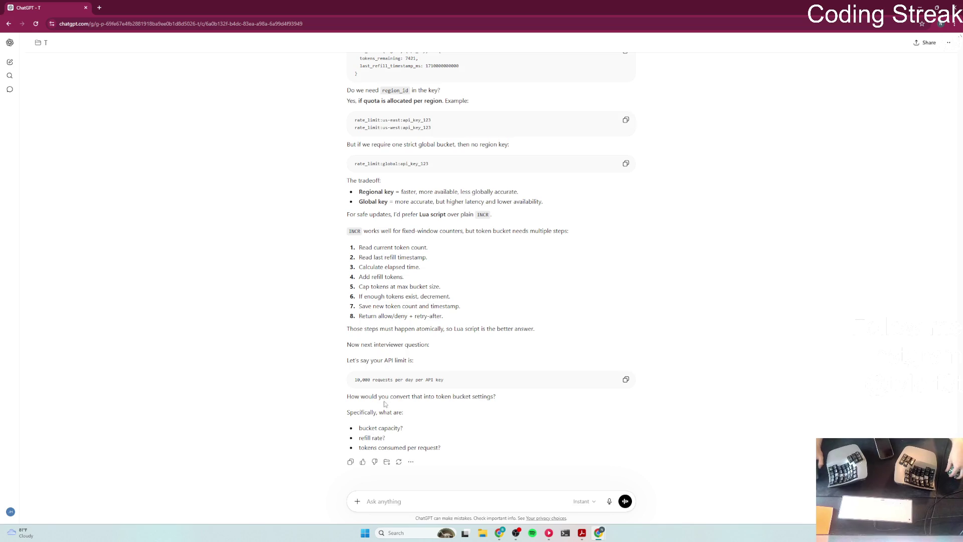
Step: Highlight the question on converting 10,000 requests/day into token-bucket settings, then start a new message
{"action": "left_click_drag", "start_coordinate": [346, 396], "coordinate": [564, 393]}
{"action": "left_click", "coordinate": [269, 408]}
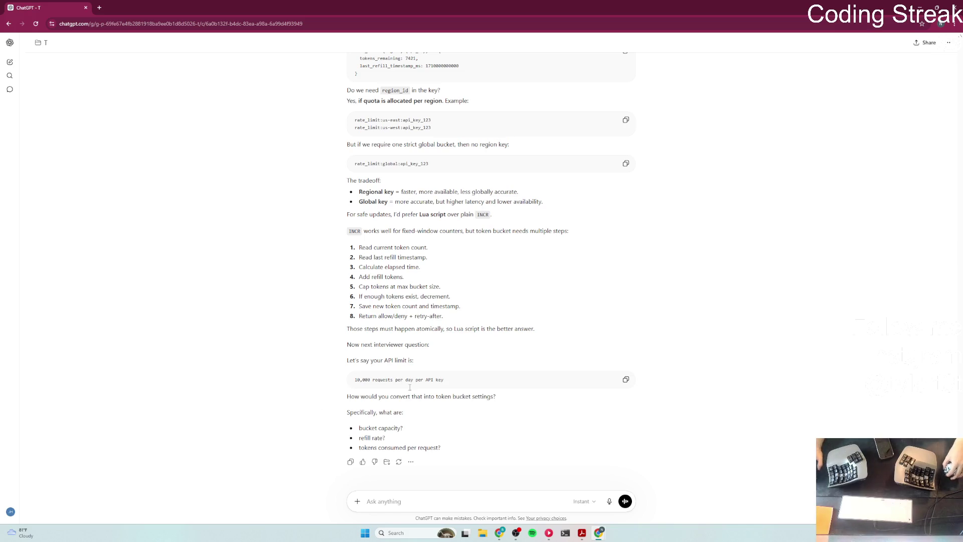
{"action": "scroll", "coordinate": [300, 394], "scroll_direction": "up", "scroll_amount": 1}
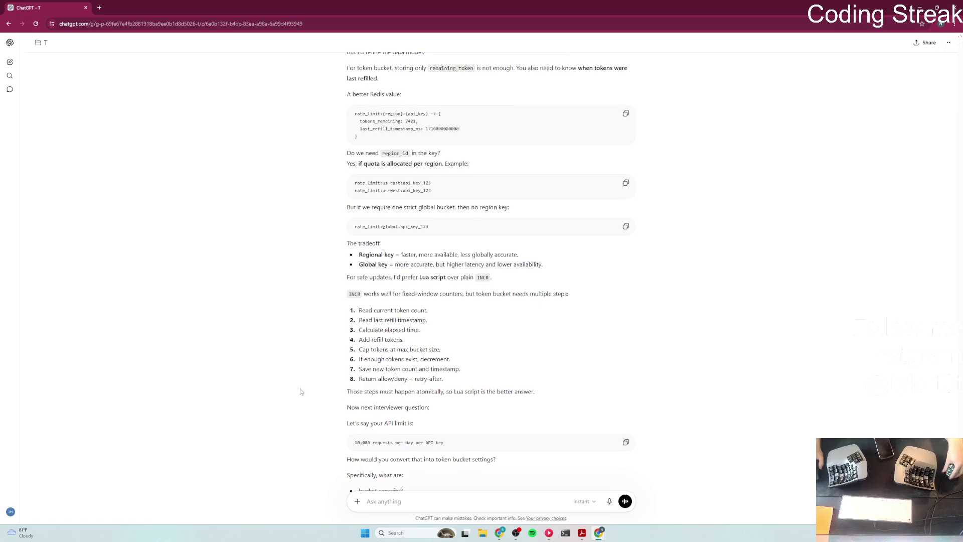
{"action": "scroll", "coordinate": [302, 393], "scroll_direction": "down", "scroll_amount": 1}
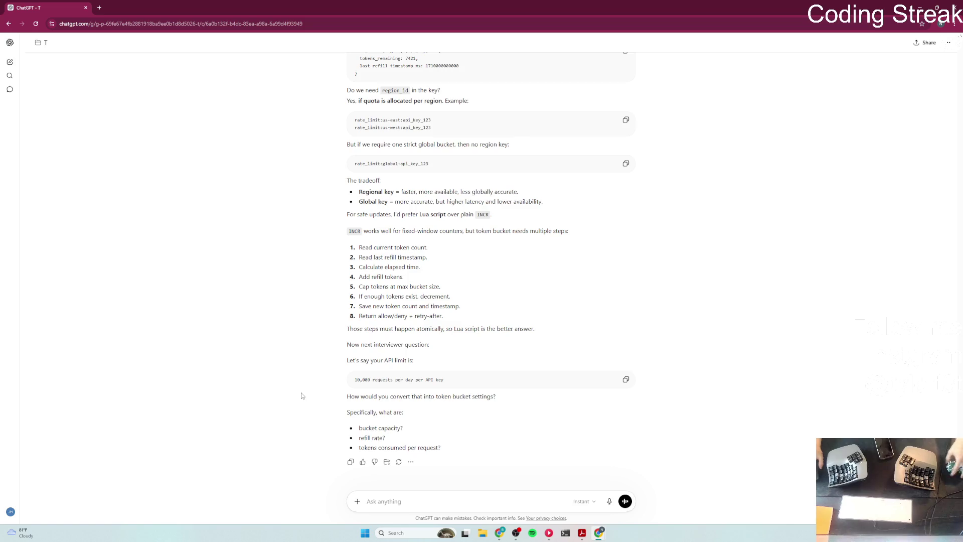
{"action": "left_click", "coordinate": [362, 491]}
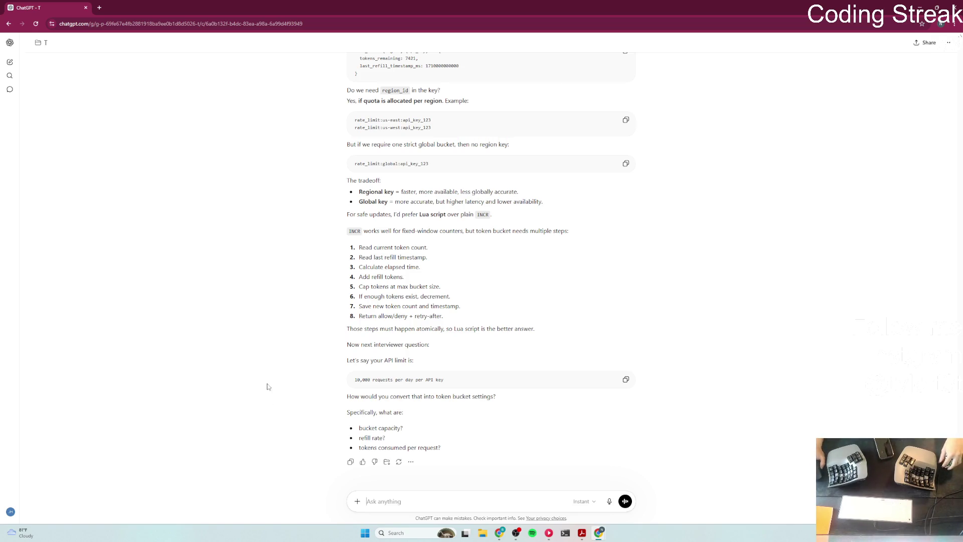
{"action": "scroll", "coordinate": [273, 388], "scroll_direction": "up", "scroll_amount": 1}
{"action": "scroll", "coordinate": [279, 412], "scroll_direction": "down", "scroll_amount": 1}
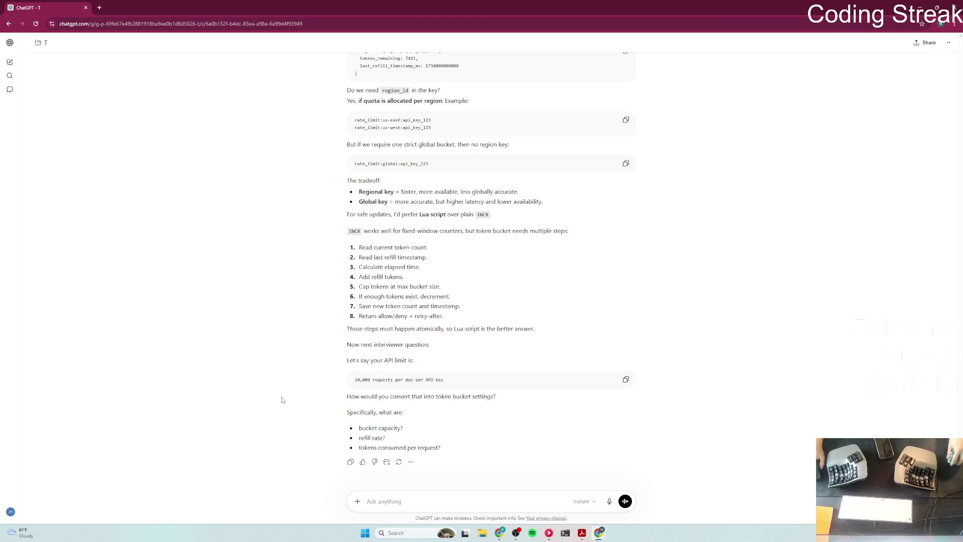
Step: Send 'hints please?' to ChatGPT
{"action": "type", "text": "I actu"}
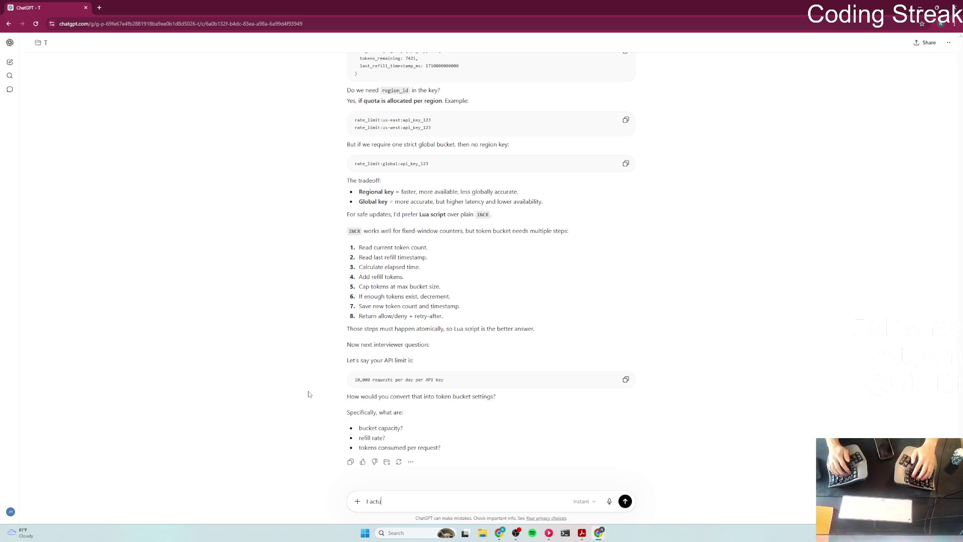
{"action": "key", "text": "BackSpace"}
{"action": "type", "text": "hints please"}
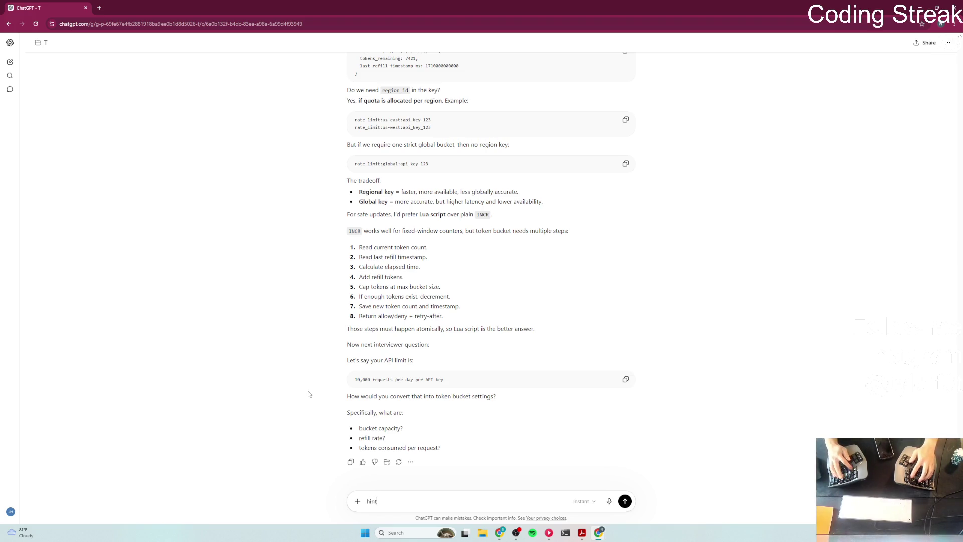
{"action": "type", "text": "?"}
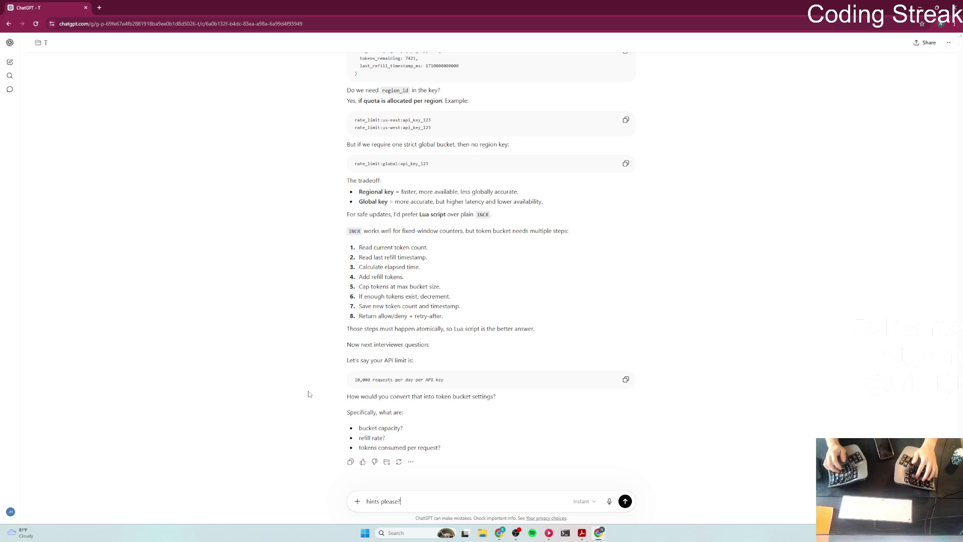
{"action": "key", "text": "Return"}
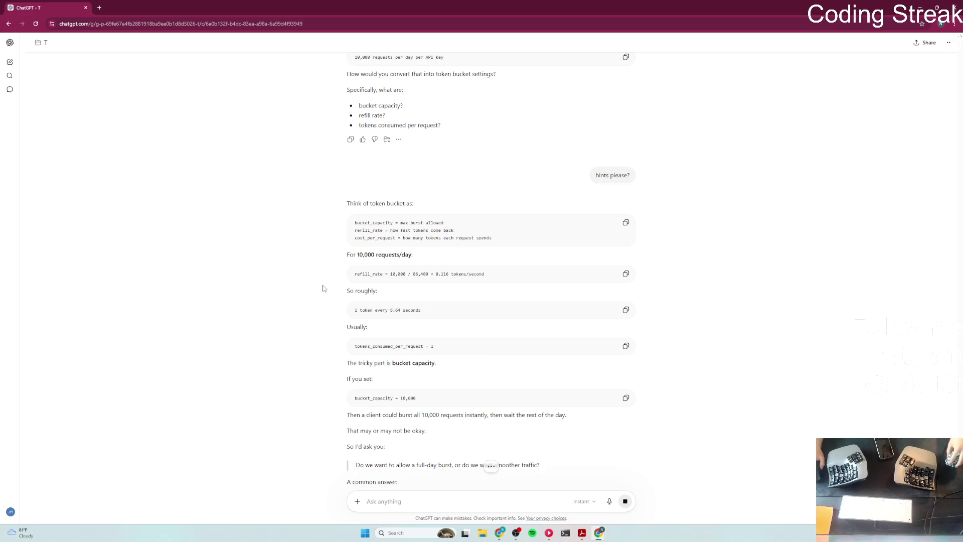
Step: Read the hints reply computing refill rate 10,000/86,400 ≈ 0.116 tokens/second and its capacity question
{"action": "scroll", "coordinate": [323, 289], "scroll_direction": "down", "scroll_amount": 6}
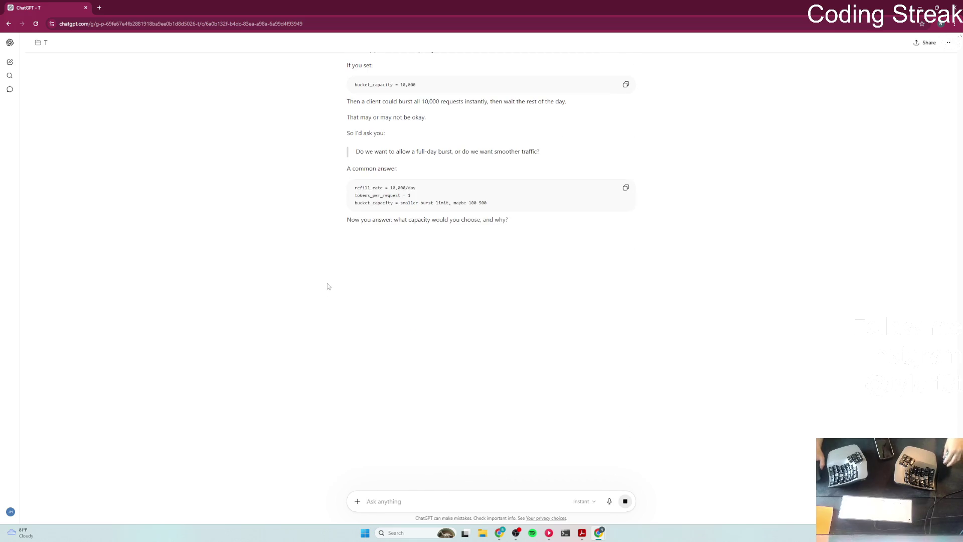
{"action": "scroll", "coordinate": [326, 285], "scroll_direction": "up", "scroll_amount": 5}
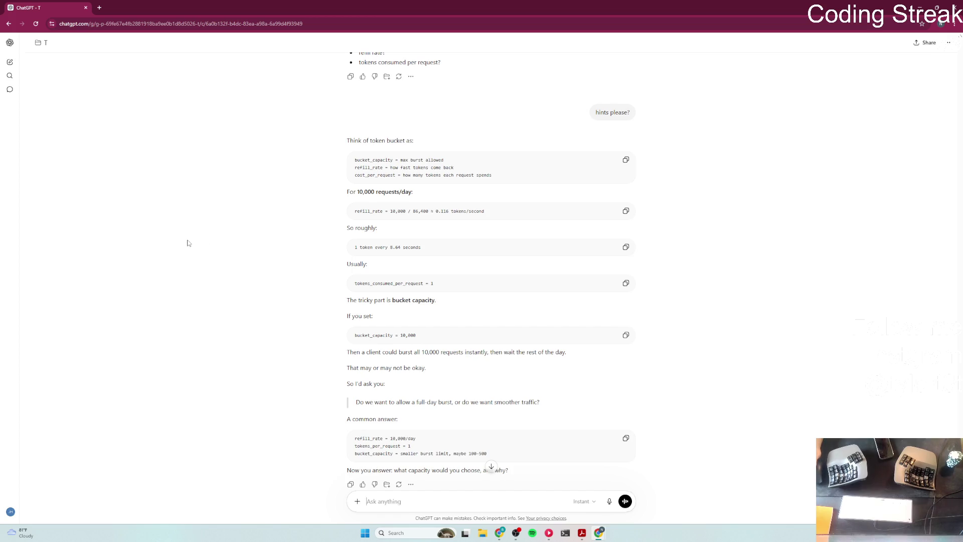
{"action": "scroll", "coordinate": [204, 257], "scroll_direction": "down", "scroll_amount": 1}
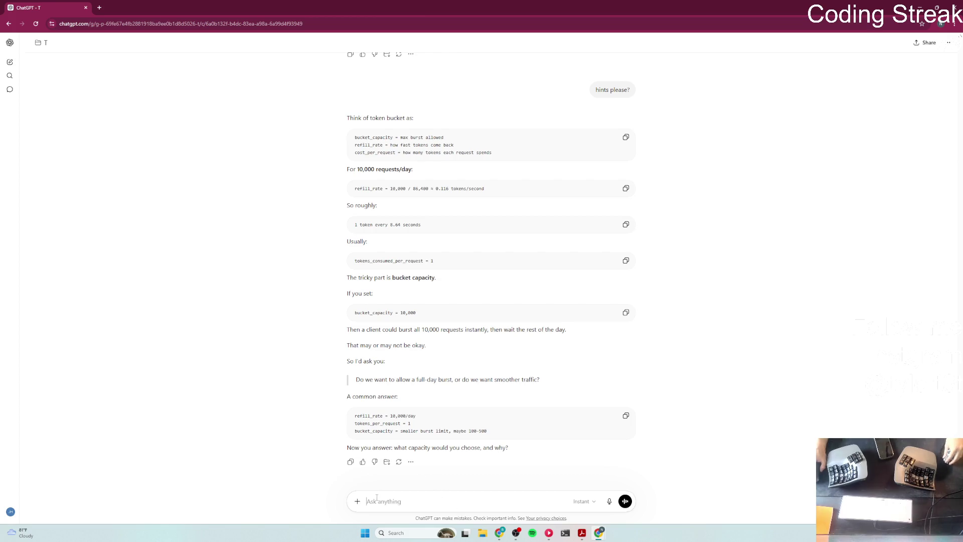
Step: Answer that a smaller burst limit suits a large-scale system, and send it
{"action": "type", "text": "I would choose a"}
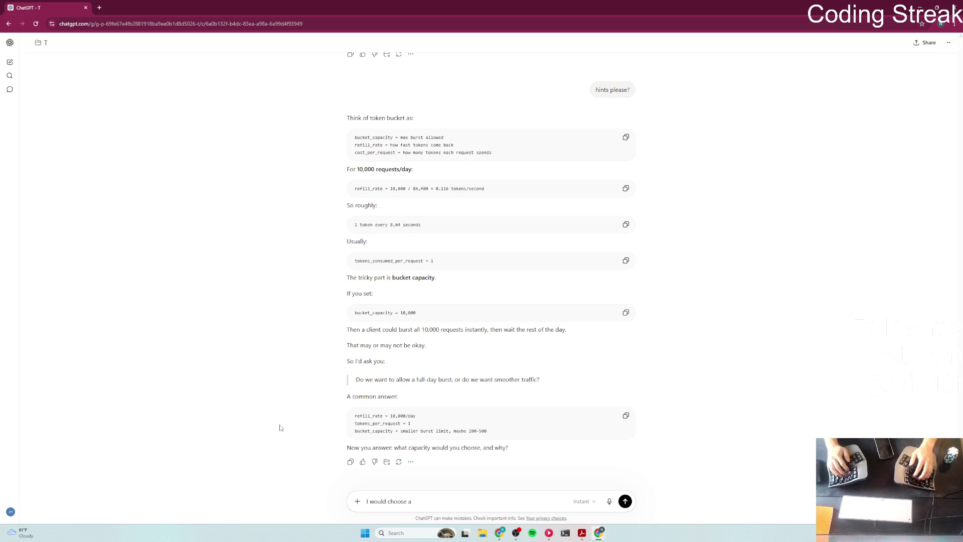
{"action": "type", "text": " smaller burst "}
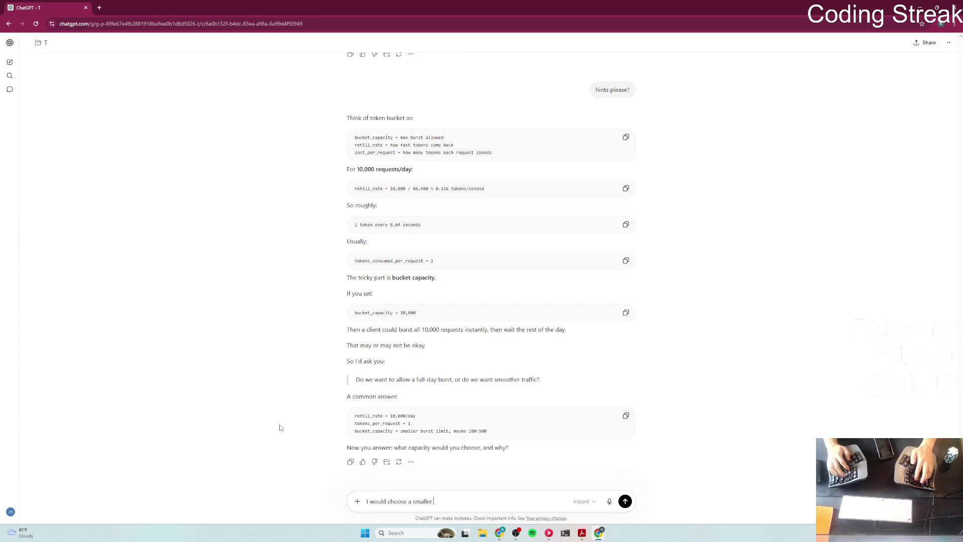
{"action": "type", "text": "limit,"}
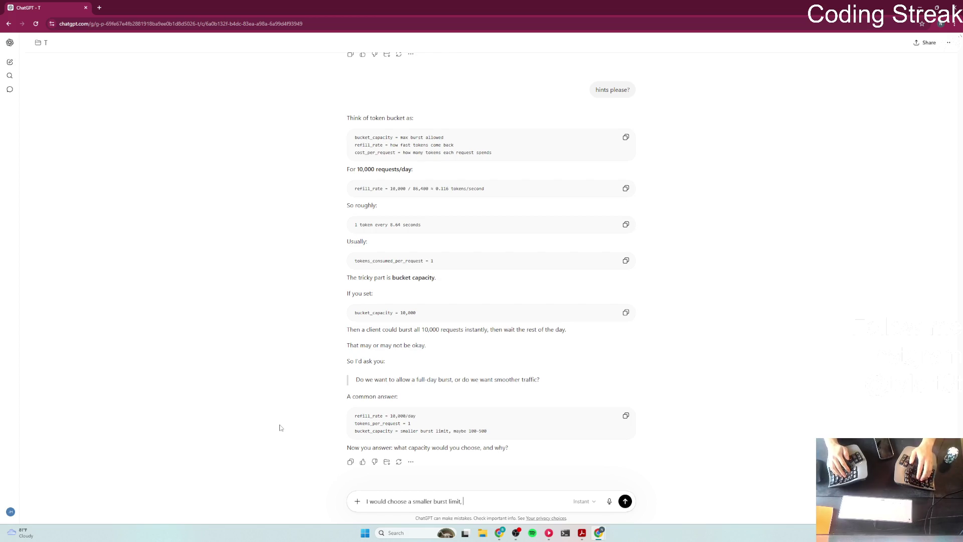
{"action": "type", "text": " since"}
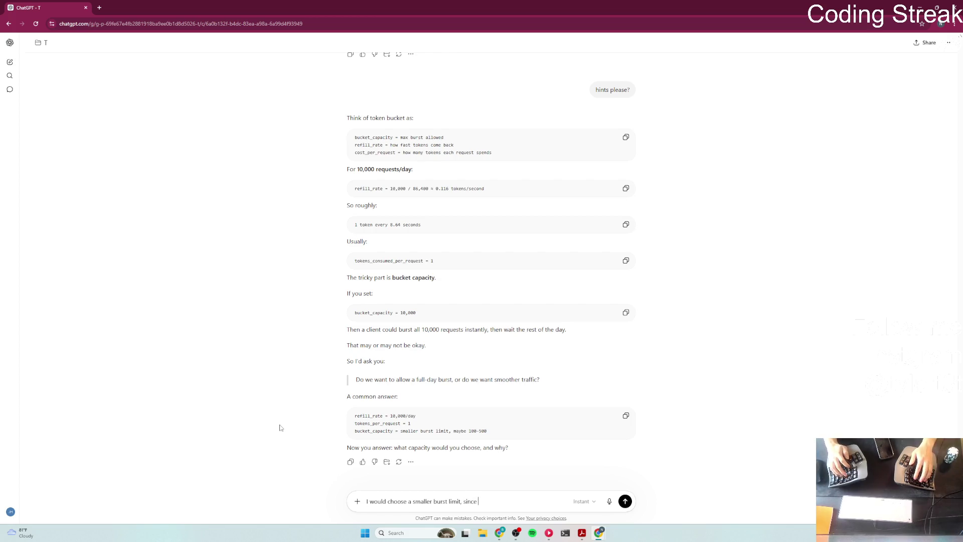
{"action": "type", "text": " we are dealing"}
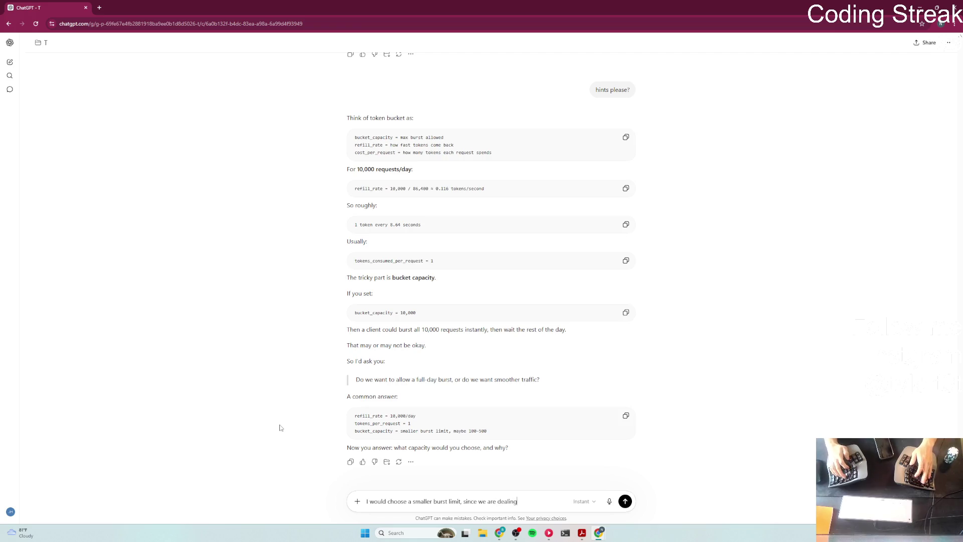
{"action": "type", "text": " with a large-sc"}
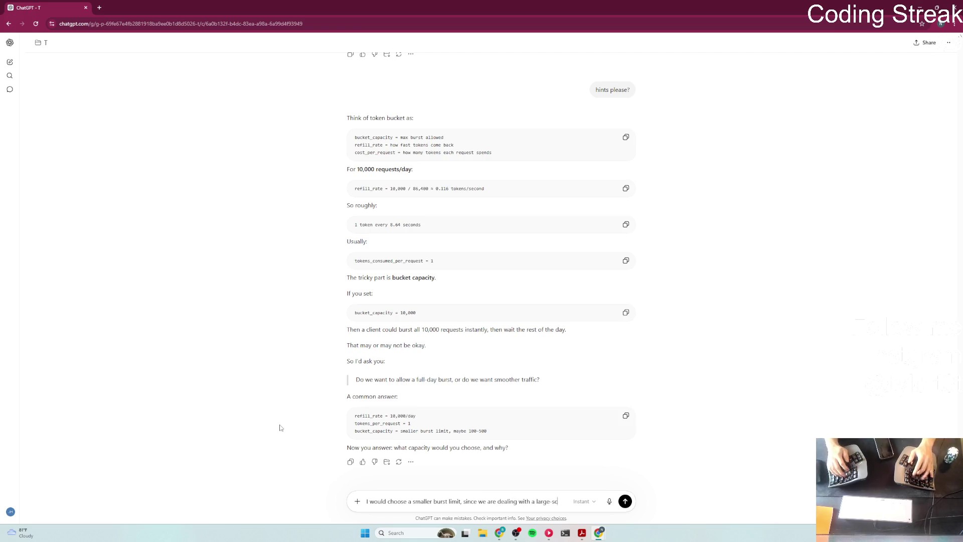
{"action": "type", "text": "ale system. allowing something like 10,000 r"}
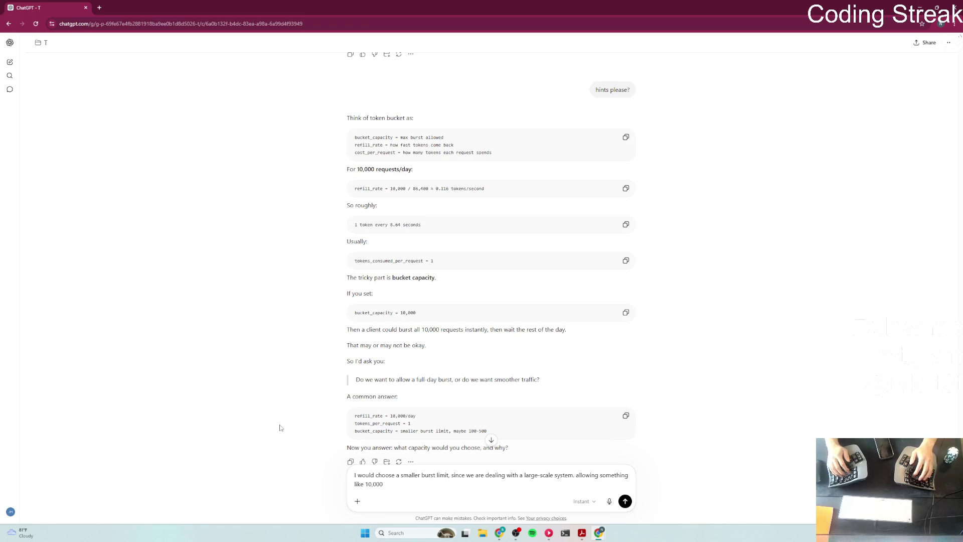
{"action": "type", "text": "eques"}
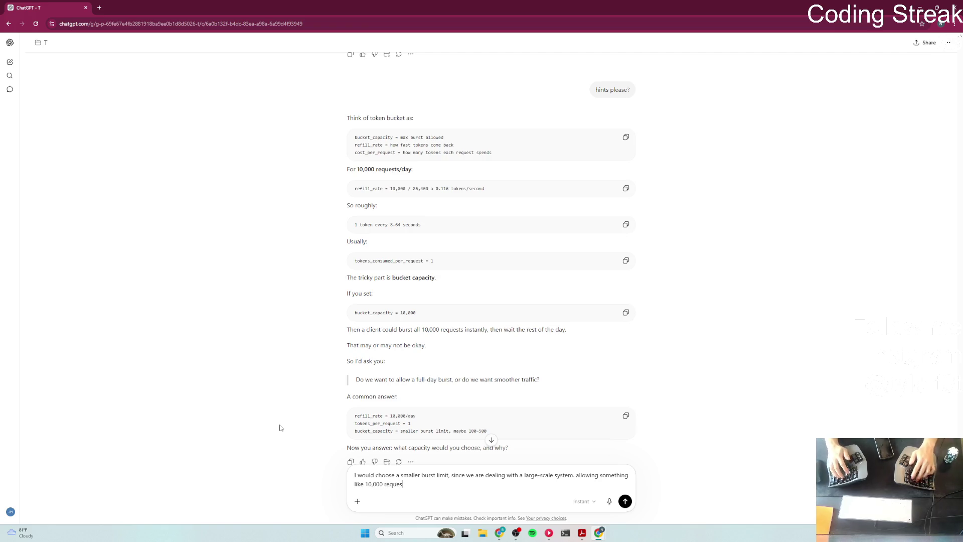
{"action": "type", "text": "ts burst for millions of users "}
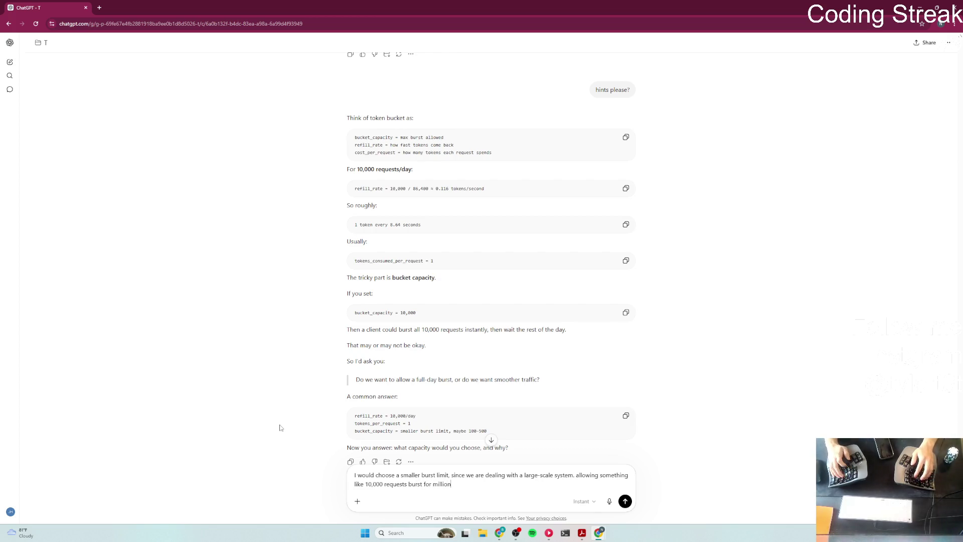
{"action": "type", "text": "can "}
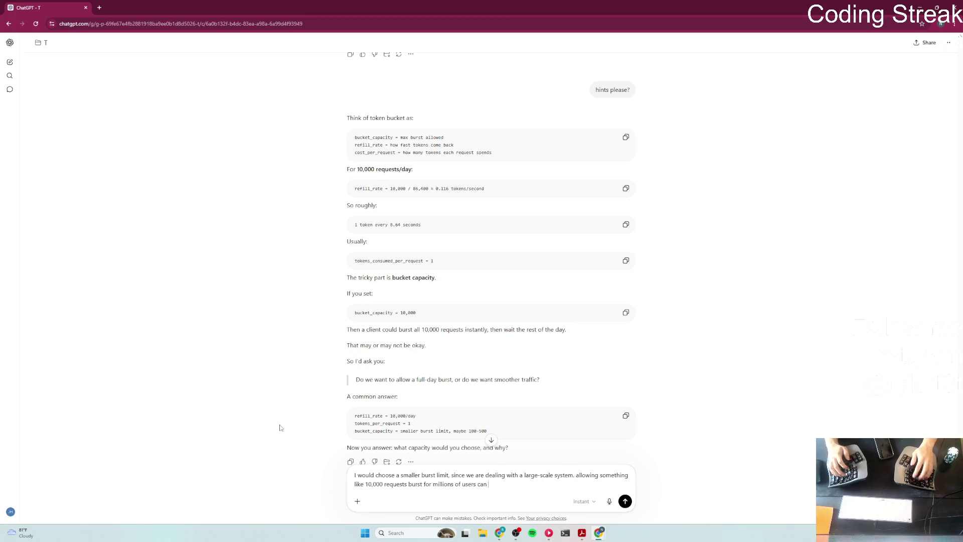
{"action": "type", "text": "go out "}
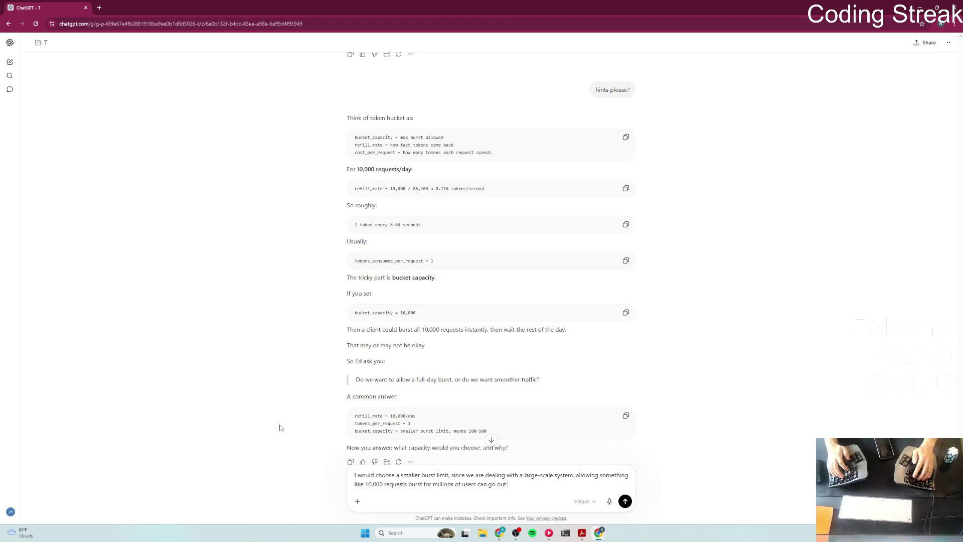
{"action": "type", "text": "of hand real fast"}
{"action": "key", "text": "Return"}
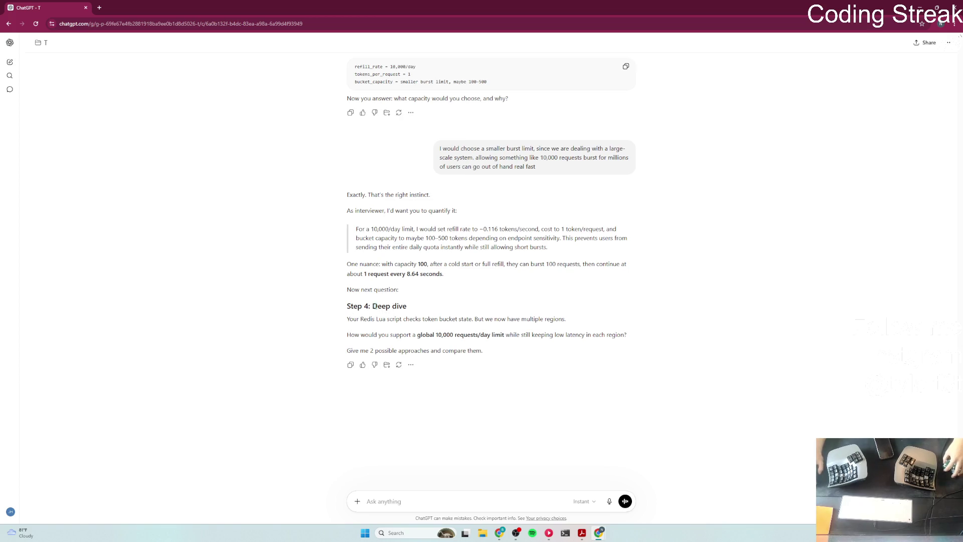
{"action": "left_click_drag", "start_coordinate": [372, 306], "coordinate": [406, 307]}
{"action": "left_click_drag", "start_coordinate": [342, 311], "coordinate": [484, 312]}
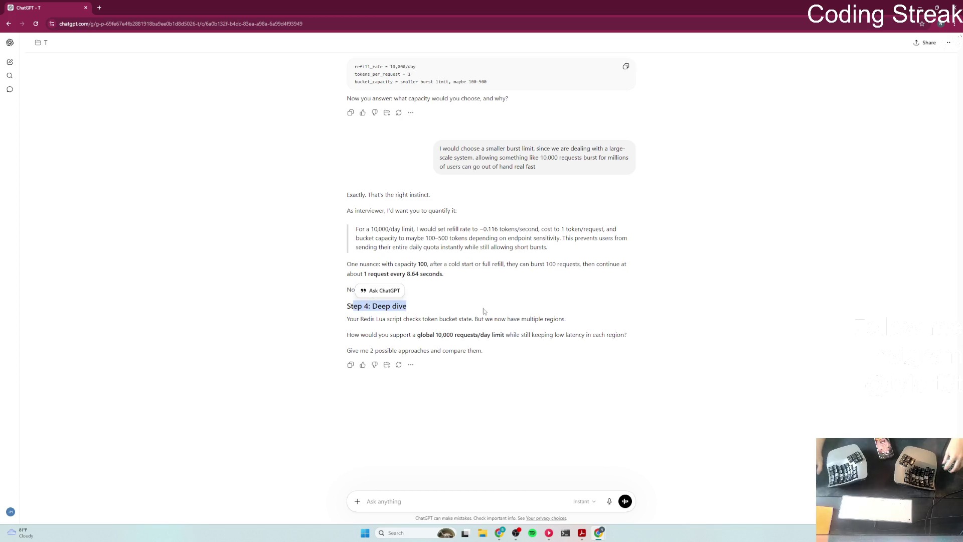
{"action": "left_click", "coordinate": [470, 311]}
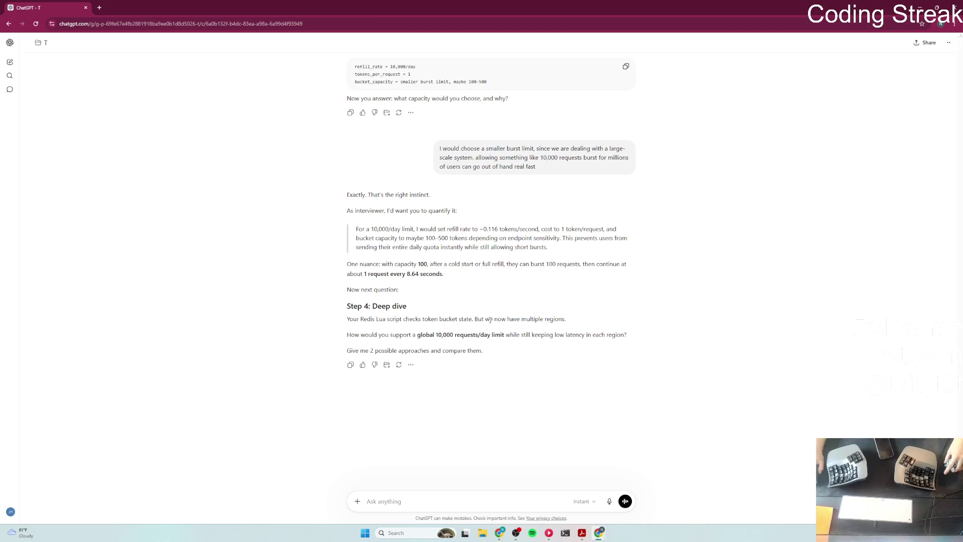
{"action": "left_click_drag", "start_coordinate": [347, 335], "coordinate": [454, 335]}
{"action": "left_click", "coordinate": [438, 343]}
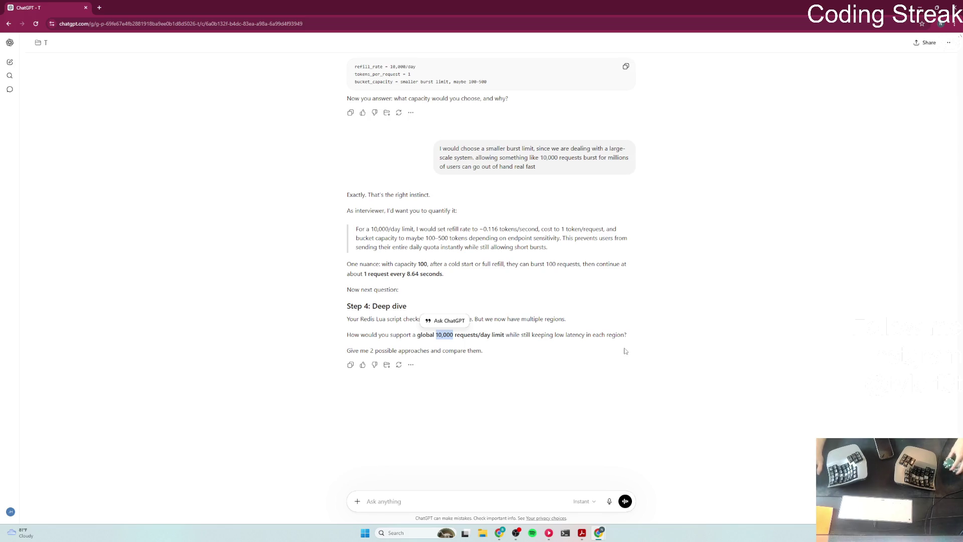
{"action": "left_click", "coordinate": [443, 500]}
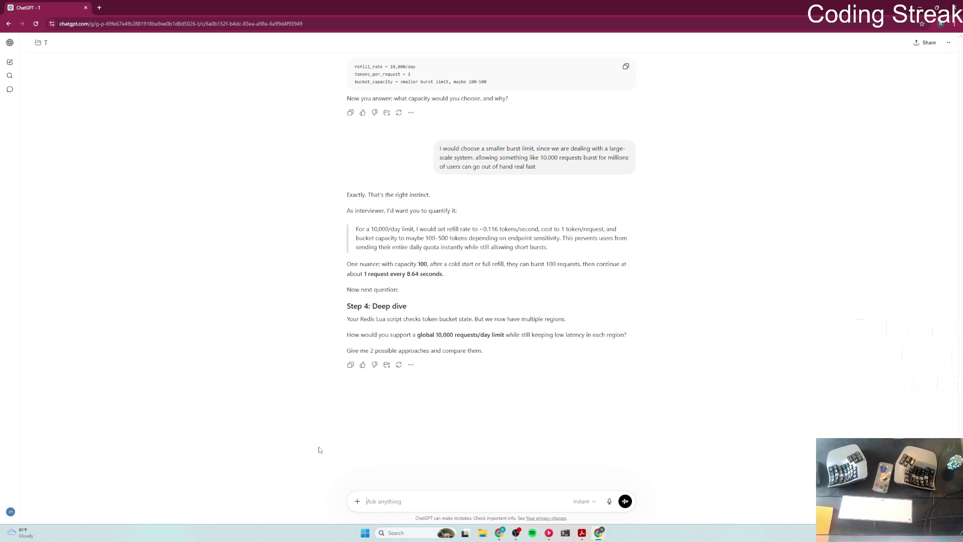
{"action": "type", "text": "asdlkfjaslkdfjlk"}
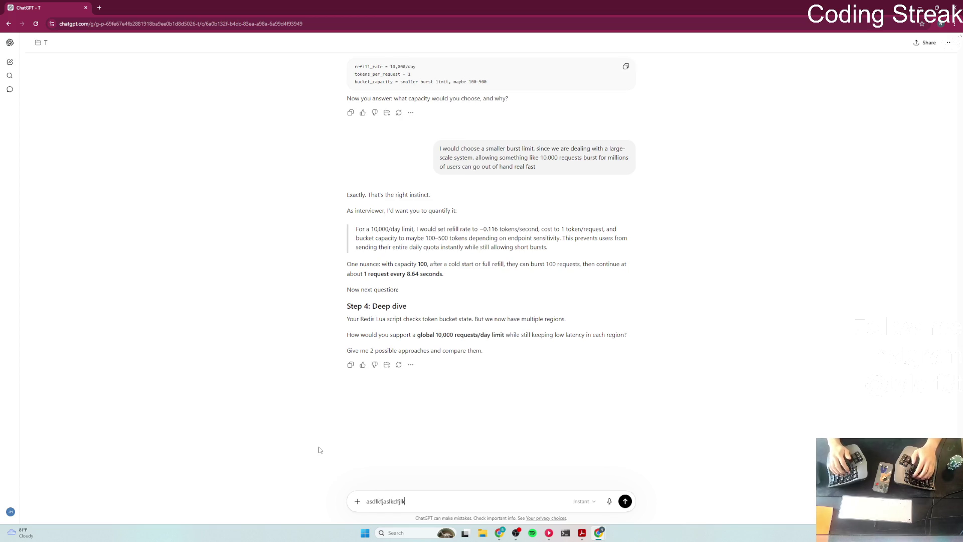
{"action": "key", "text": "ctrl+BackSpace"}
{"action": "type", "text": "alskdfjlkasdj"}
{"action": "key", "text": "ctrl+BackSpace"}
{"action": "type", "text": "alskdj"}
{"action": "key", "text": "ctrl+BackSpace"}
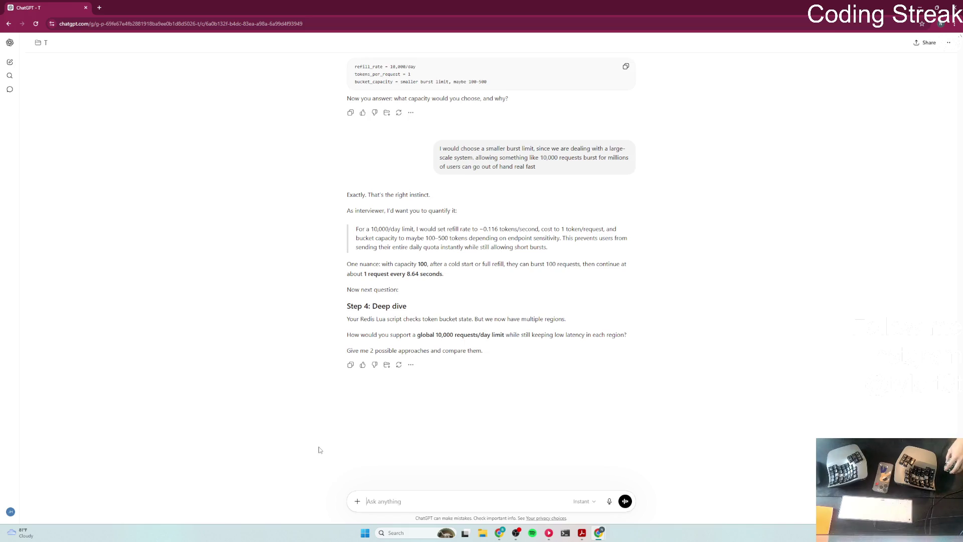
{"action": "scroll", "coordinate": [468, 274], "scroll_direction": "up", "scroll_amount": 2}
{"action": "scroll", "coordinate": [468, 275], "scroll_direction": "up", "scroll_amount": 10}
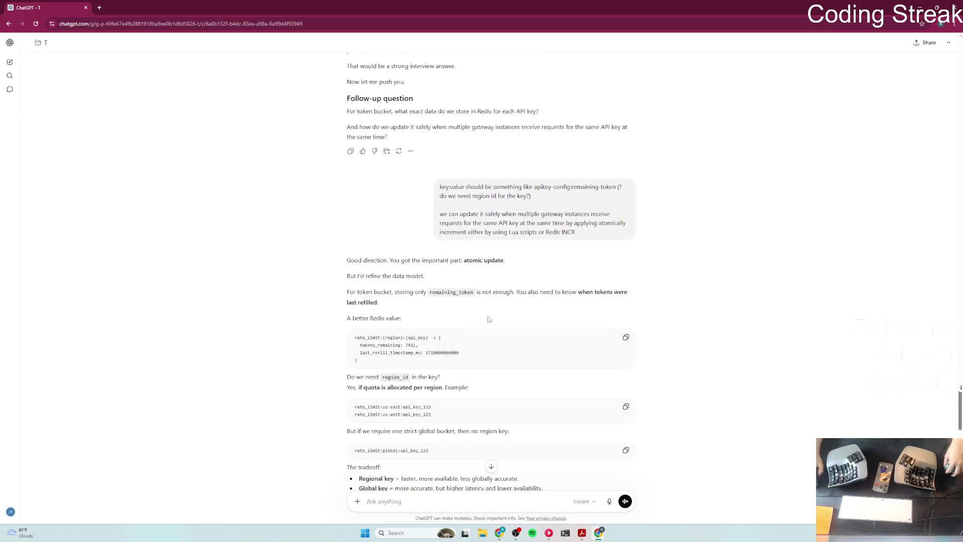
{"action": "scroll", "coordinate": [510, 339], "scroll_direction": "up", "scroll_amount": 15}
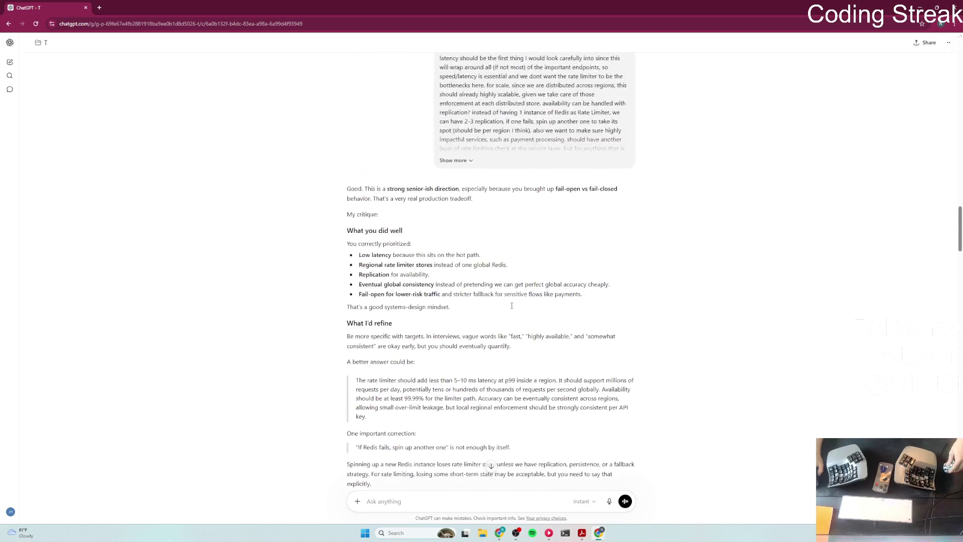
{"action": "scroll", "coordinate": [507, 340], "scroll_direction": "down", "scroll_amount": 3}
{"action": "left_click_drag", "start_coordinate": [466, 238], "coordinate": [622, 249]}
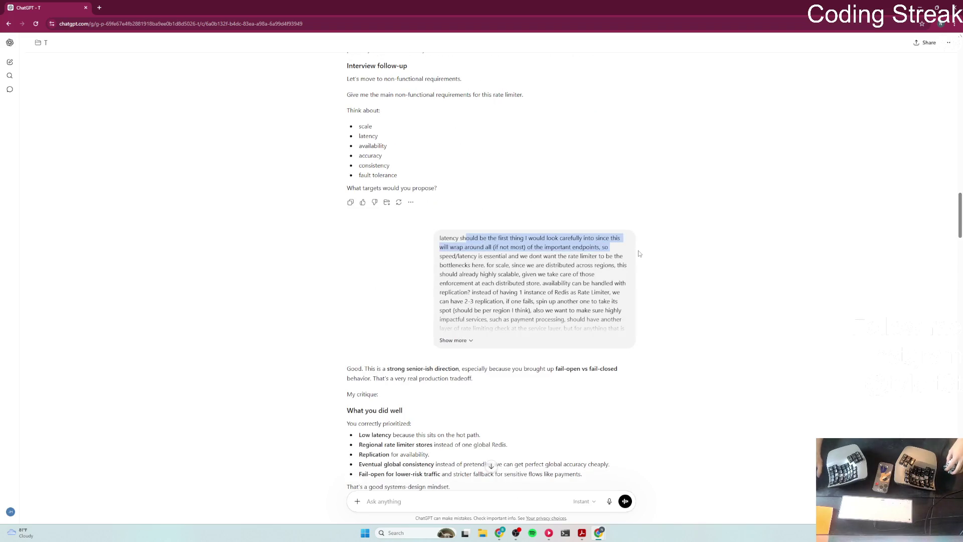
{"action": "left_click", "coordinate": [509, 254]}
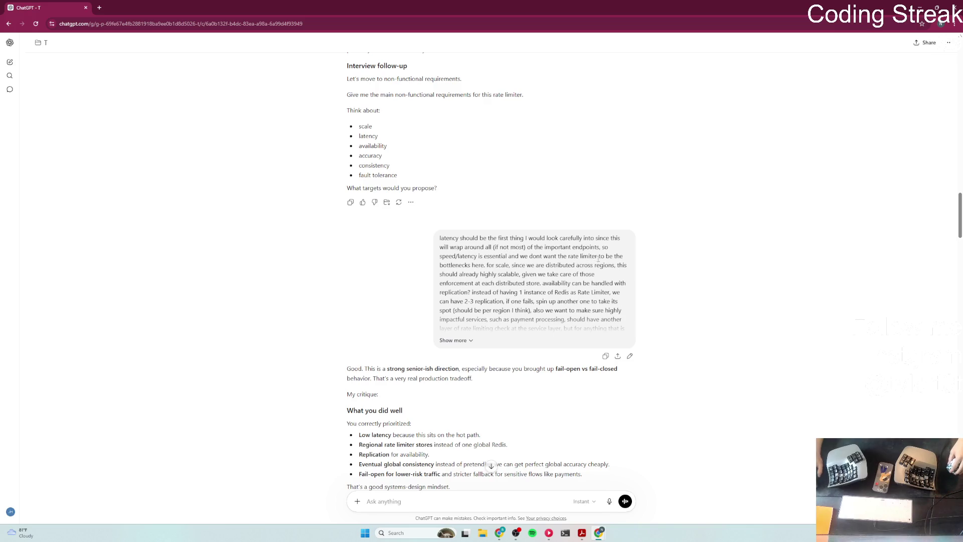
{"action": "scroll", "coordinate": [694, 280], "scroll_direction": "down", "scroll_amount": 20}
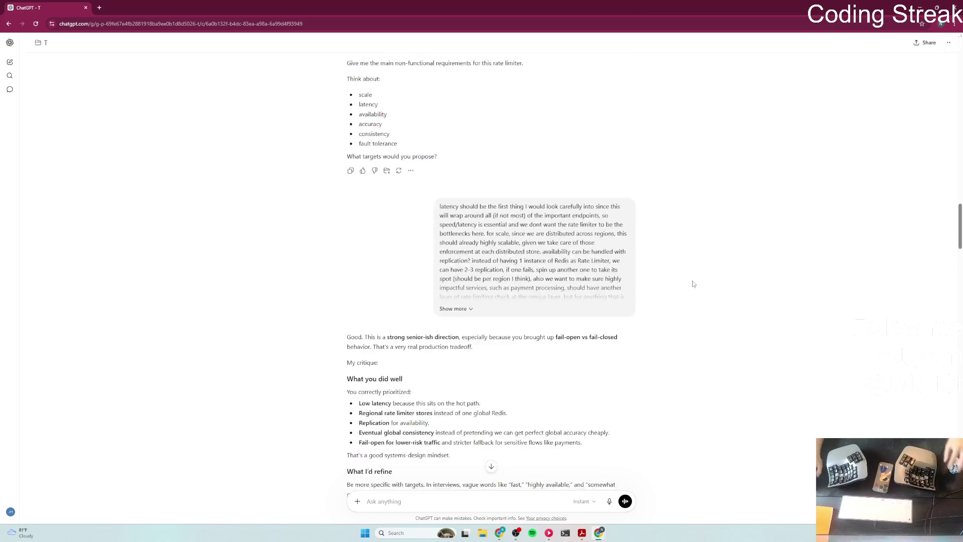
{"action": "scroll", "coordinate": [592, 374], "scroll_direction": "up", "scroll_amount": 15}
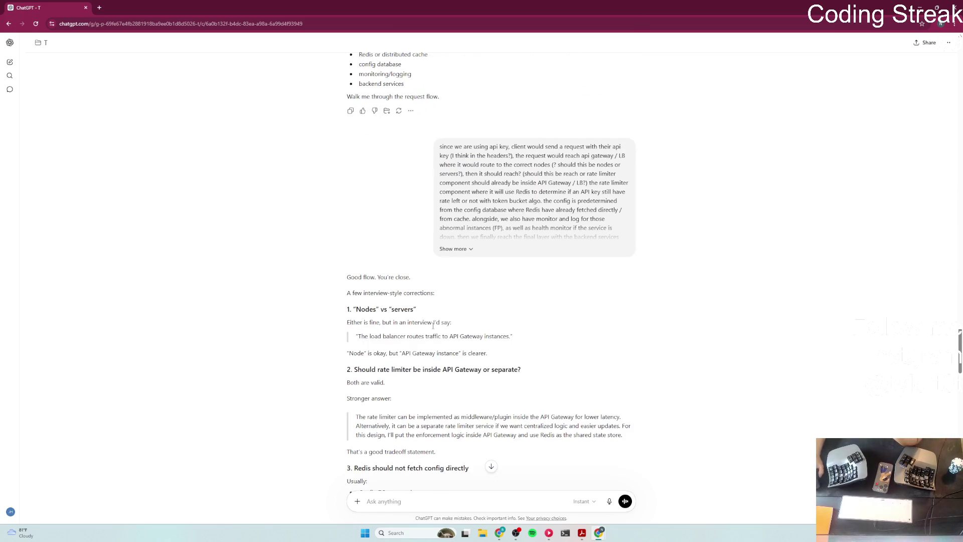
{"action": "scroll", "coordinate": [433, 328], "scroll_direction": "down", "scroll_amount": 3}
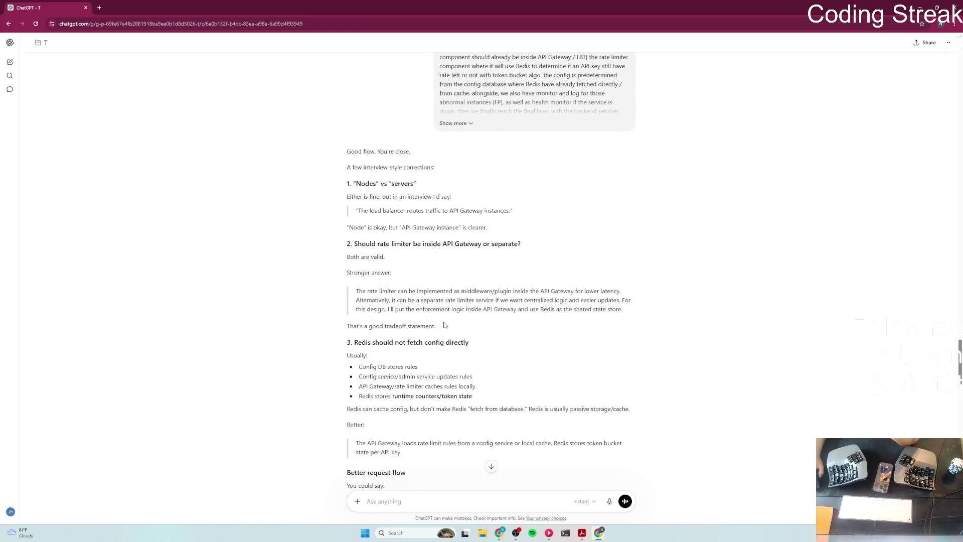
{"action": "scroll", "coordinate": [443, 325], "scroll_direction": "up", "scroll_amount": 2}
{"action": "scroll", "coordinate": [444, 322], "scroll_direction": "up", "scroll_amount": 10}
{"action": "scroll", "coordinate": [444, 322], "scroll_direction": "up", "scroll_amount": 15}
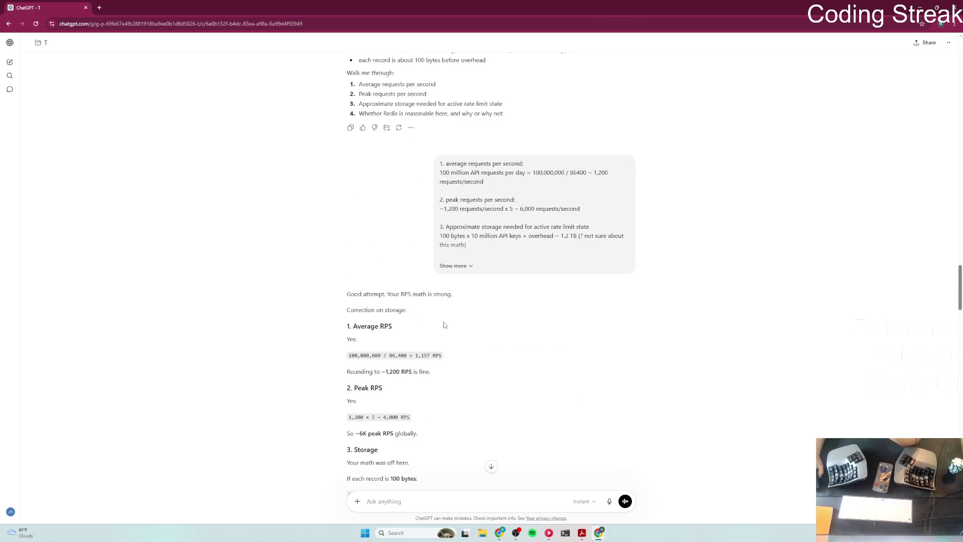
{"action": "scroll", "coordinate": [444, 325], "scroll_direction": "down", "scroll_amount": 3}
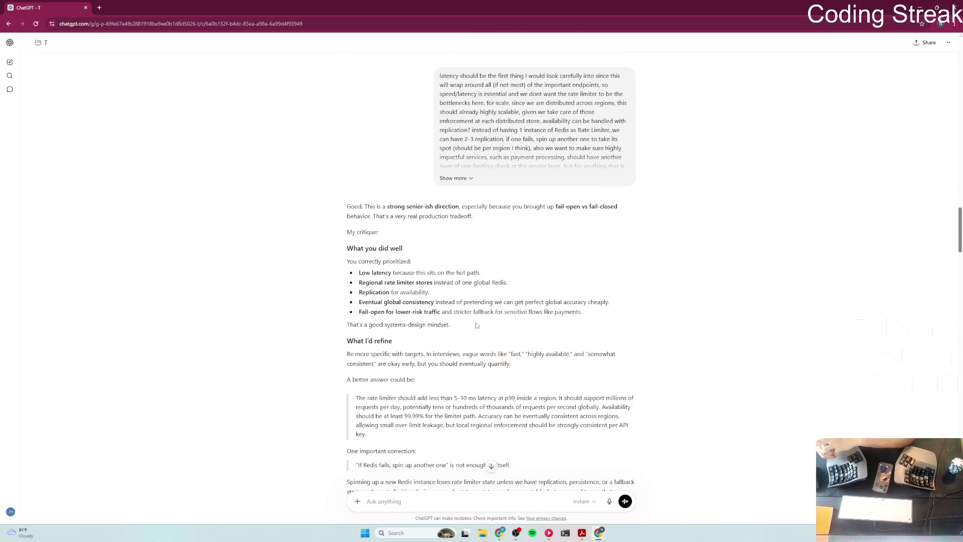
{"action": "scroll", "coordinate": [367, 311], "scroll_direction": "down", "scroll_amount": 3}
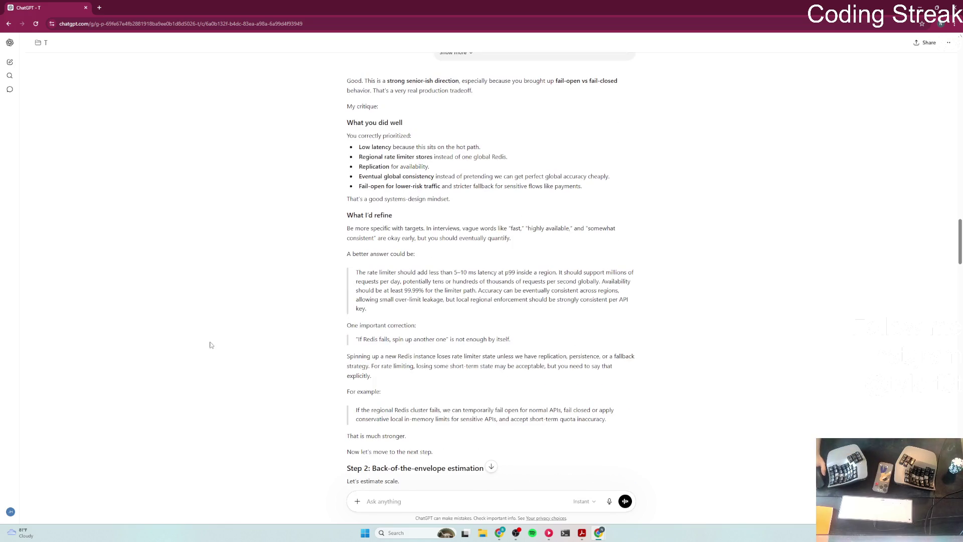
{"action": "scroll", "coordinate": [551, 359], "scroll_direction": "down", "scroll_amount": 3}
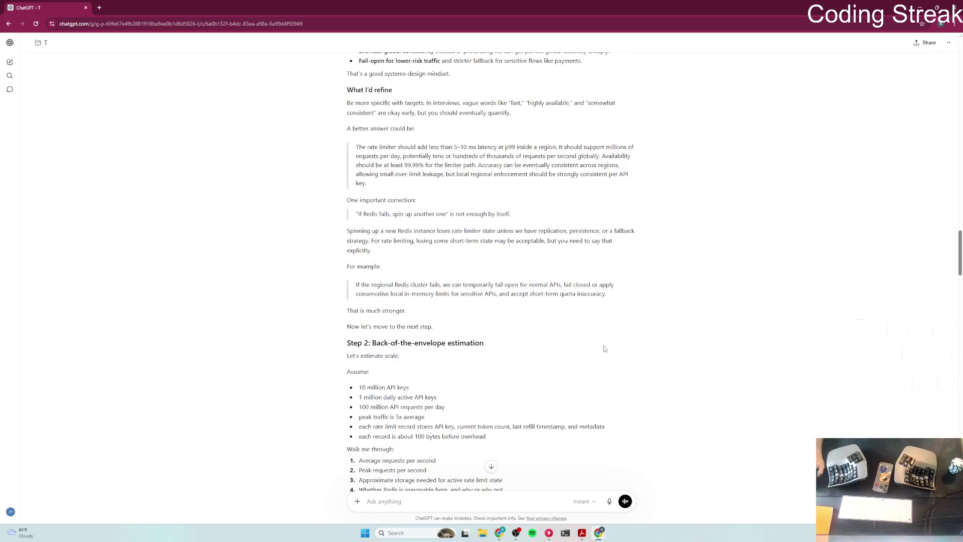
{"action": "scroll", "coordinate": [692, 233], "scroll_direction": "down", "scroll_amount": 15}
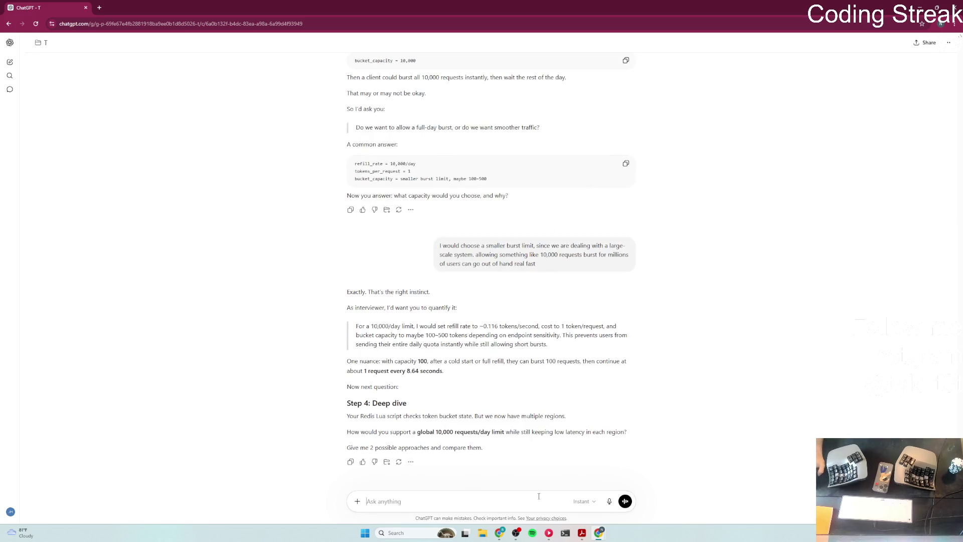
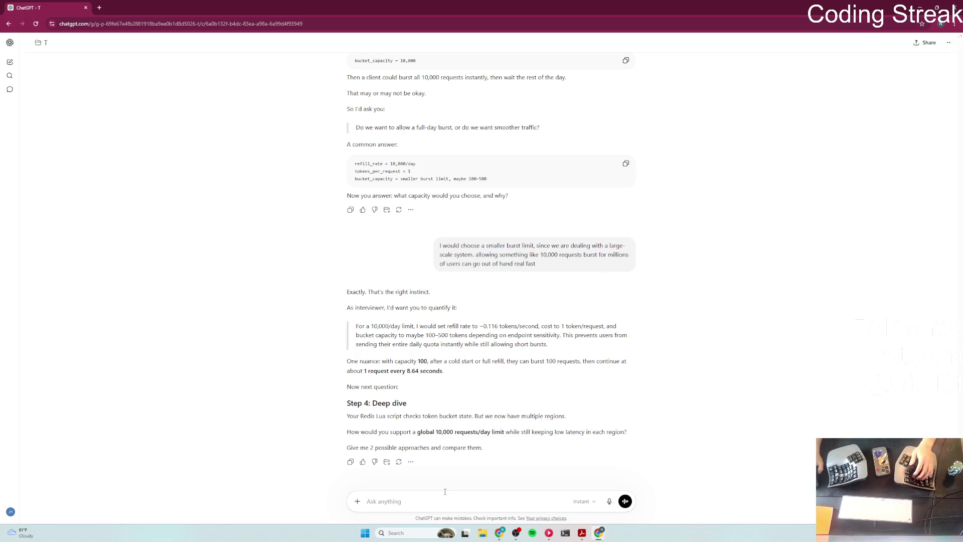
Step: Draft point 1 of the reply: bring it closer by checking the limit regionally before globally
{"action": "type", "text": "1."}
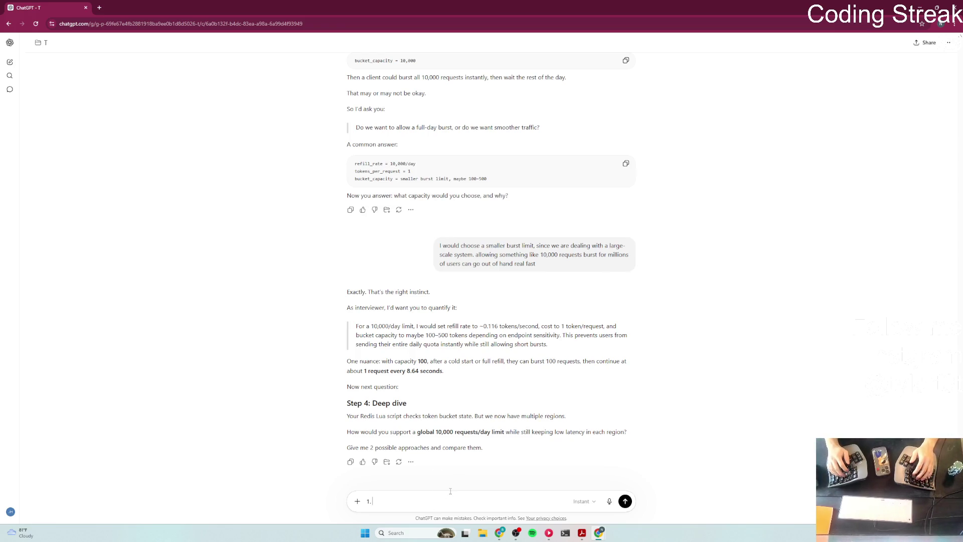
{"action": "type", "text": " brin"}
{"action": "key", "text": "BackSpace"}
{"action": "type", "text": "it closer?"}
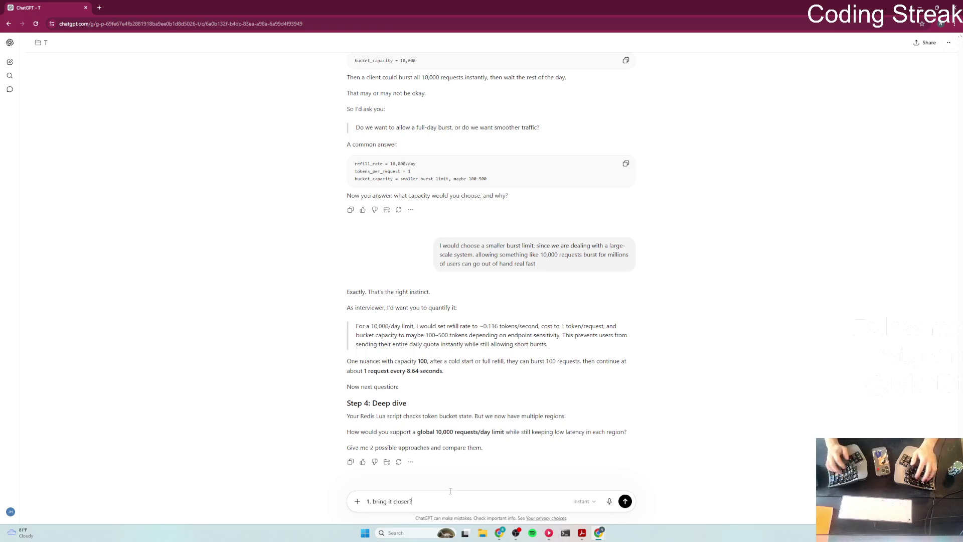
{"action": "type", "text": " maybe in"}
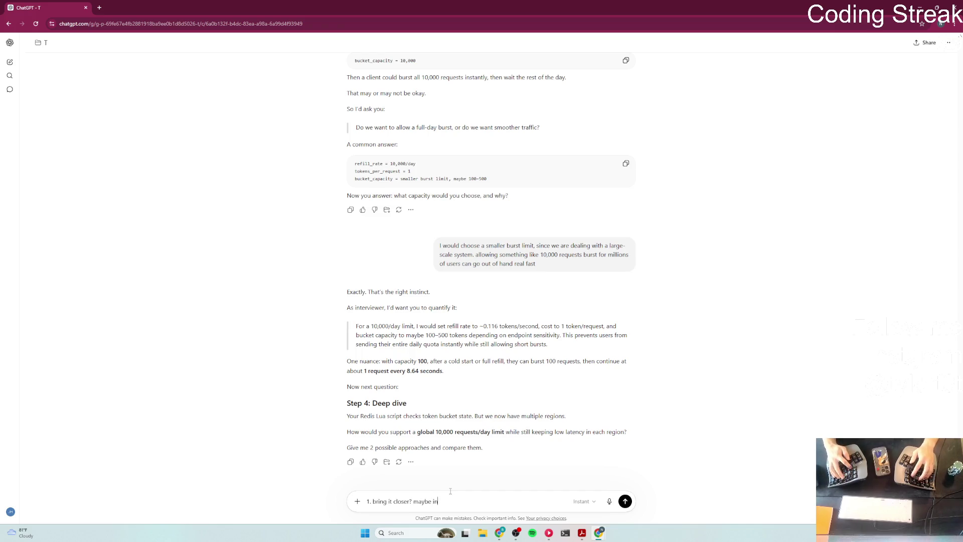
{"action": "type", "text": "stead o f chec"}
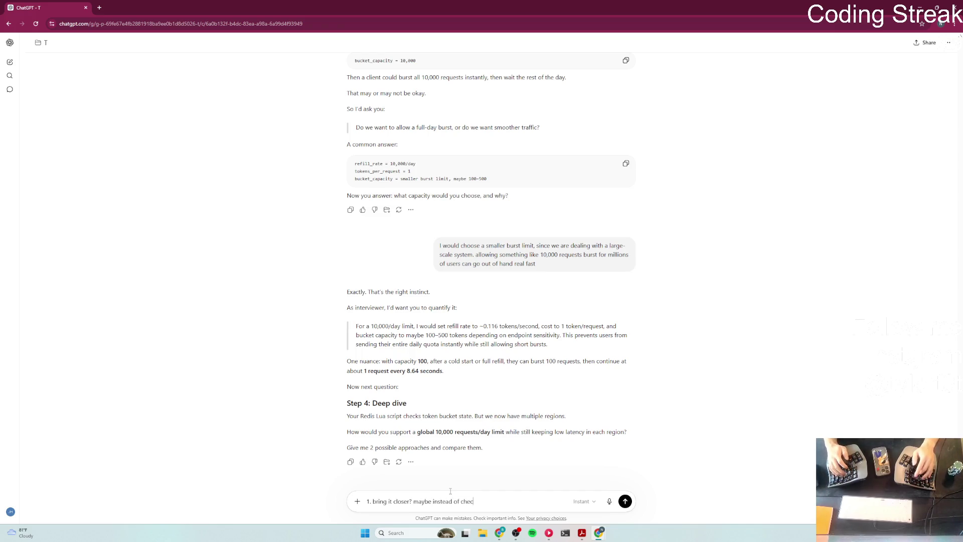
{"action": "type", "text": "king at the g"}
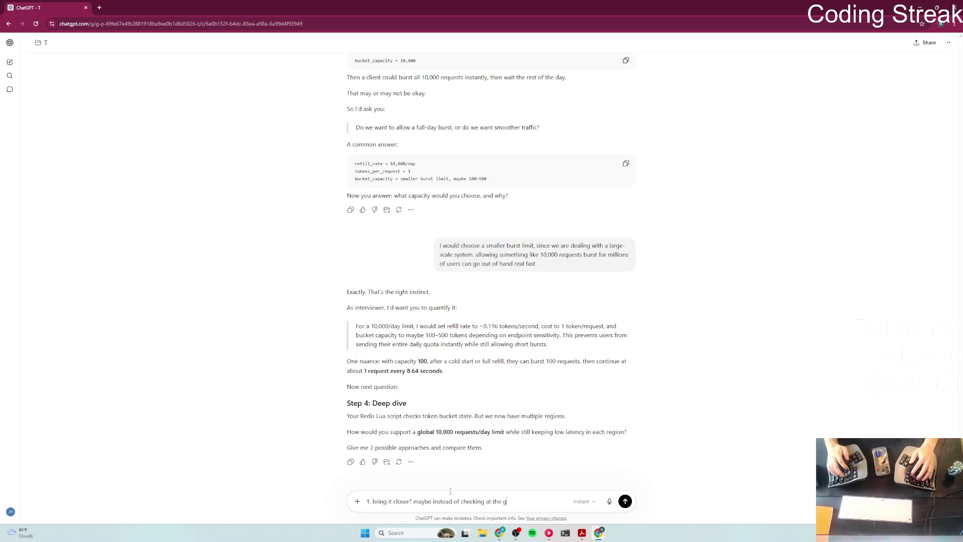
{"action": "type", "text": "lobal level"}
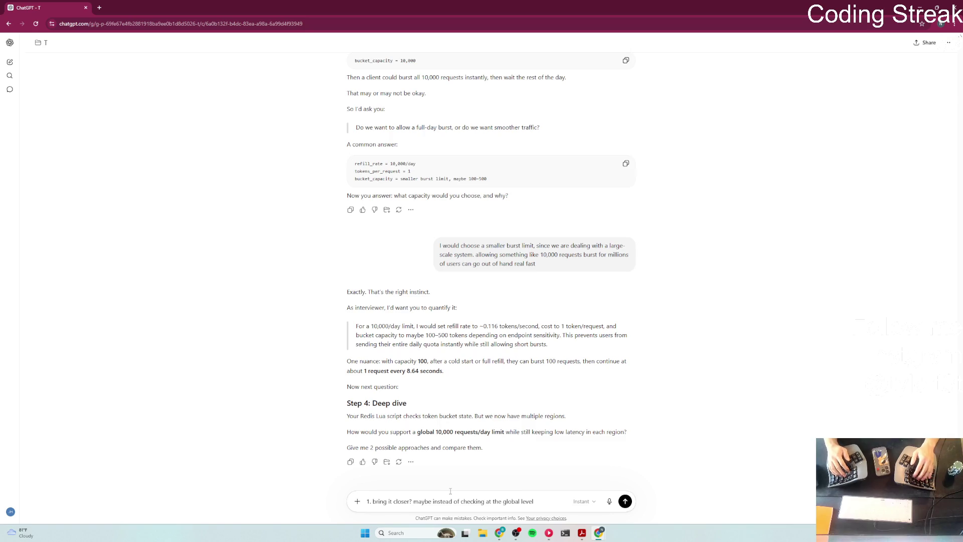
{"action": "type", "text": " straig"}
{"action": "type", "text": "ht, we ca"}
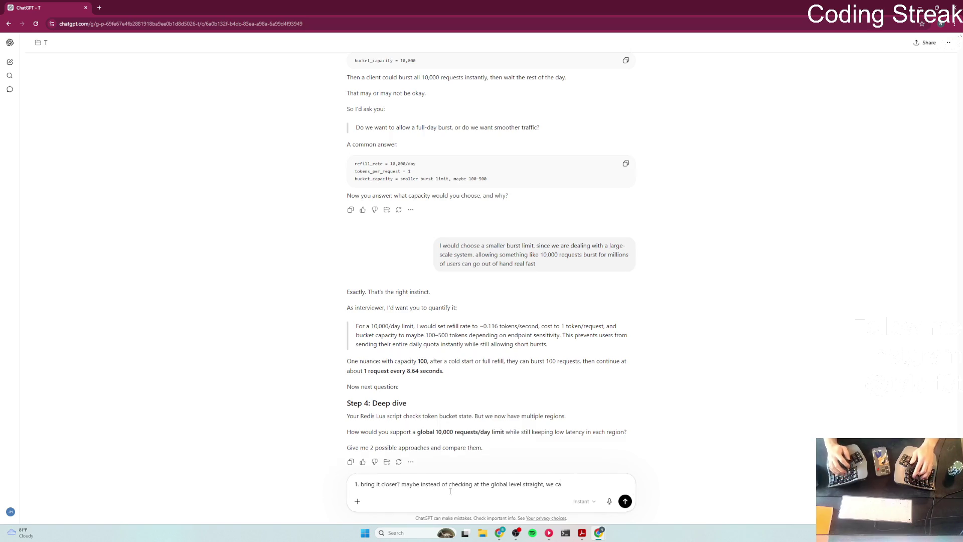
{"action": "type", "text": "n first check i"}
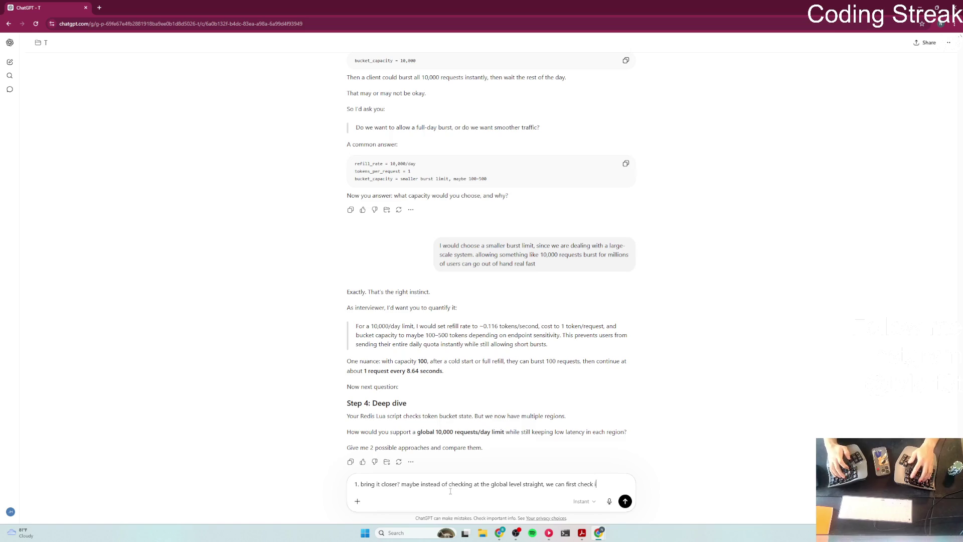
{"action": "type", "text": "t a"}
{"action": "type", "text": "t the re"}
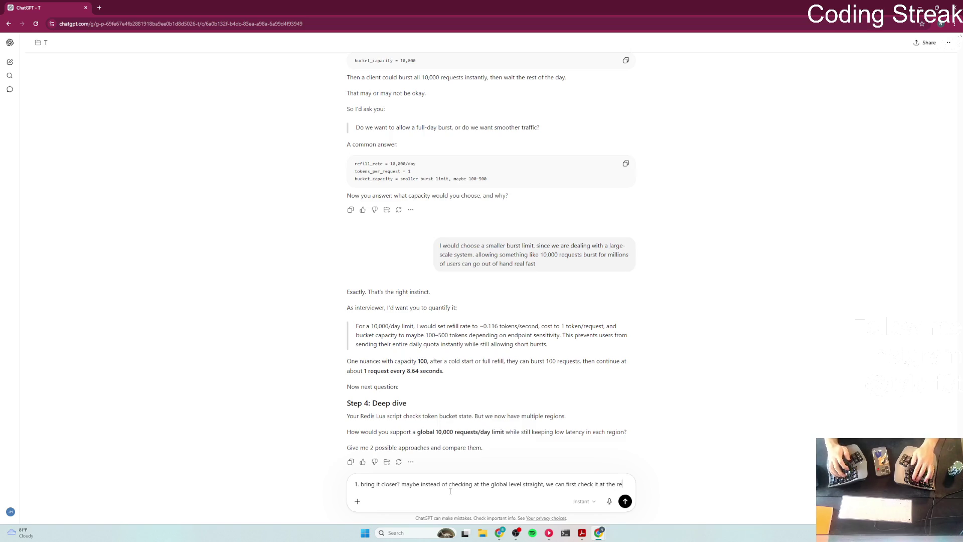
{"action": "type", "text": "gional level"}
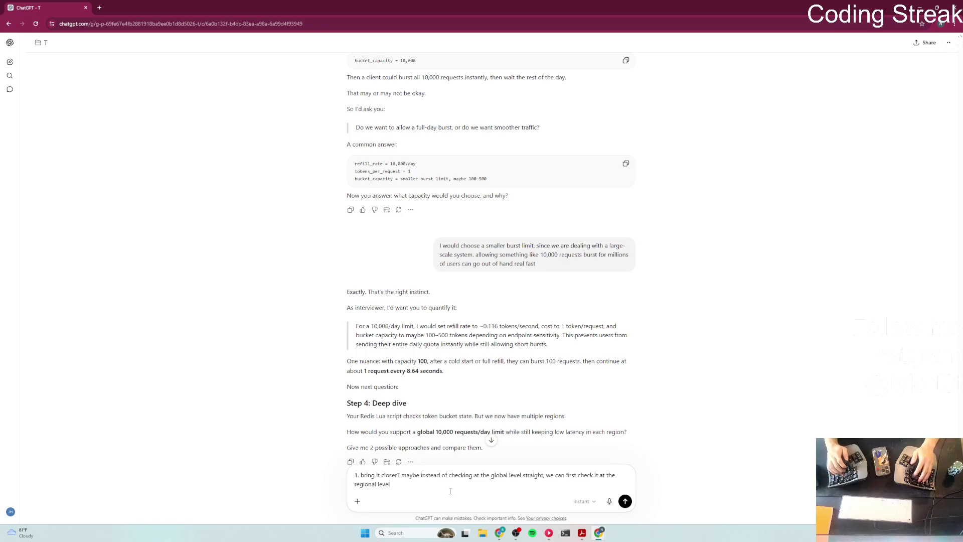
{"action": "type", "text": ", then"}
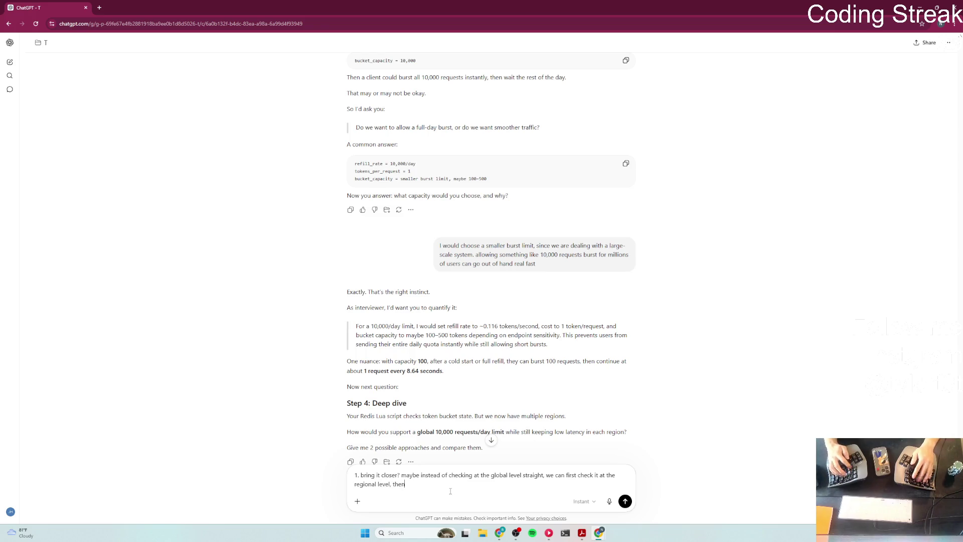
{"action": "type", "text": "h"}
{"action": "type", "text": " the"}
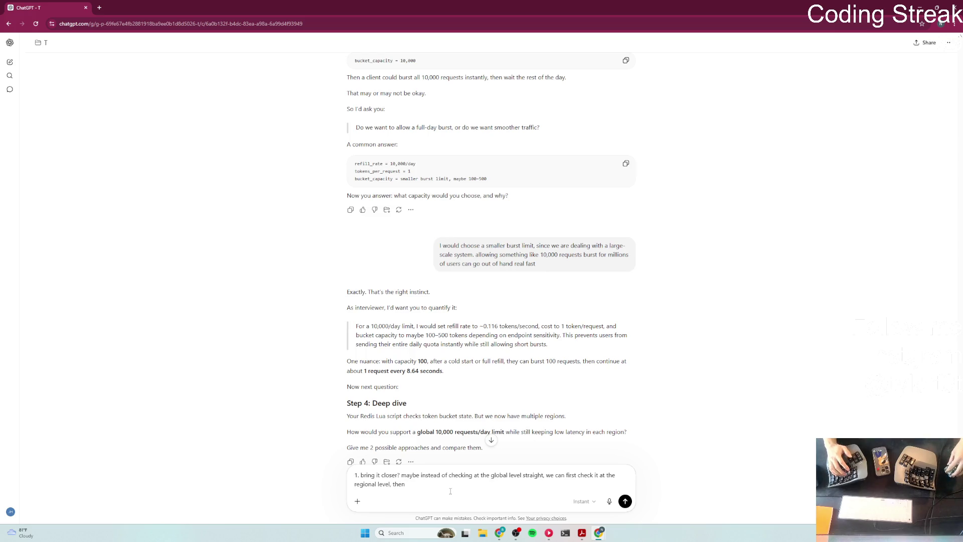
Step: Trim the trailing 'then' from point 1 so it ends at 'regional level', and start point '2.'
{"action": "key", "text": "BackSpace"}
{"action": "key", "text": "BackSpace"}
{"action": "key", "text": "BackSpace"}
{"action": "key", "text": "shift+Return"}
{"action": "key", "text": "shift+Return"}
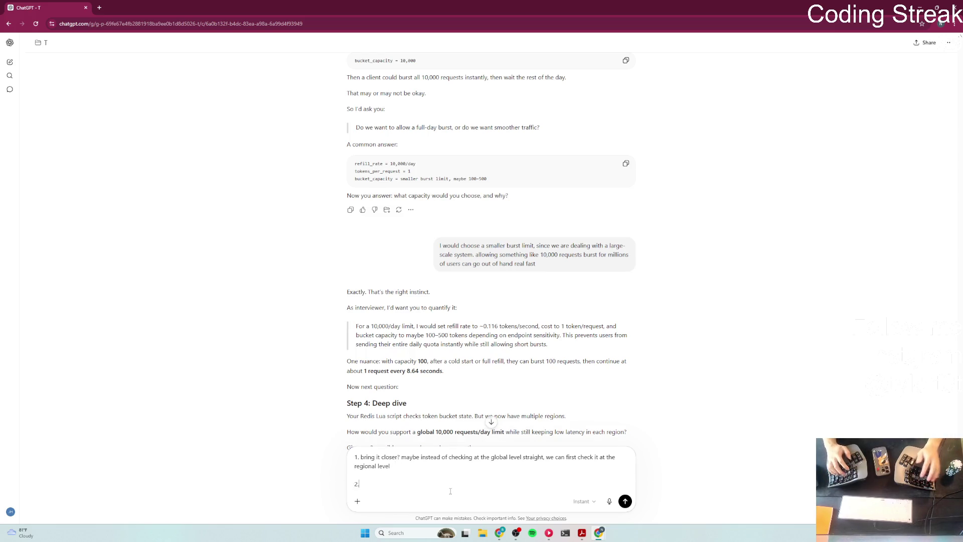
{"action": "type", "text": "2."}
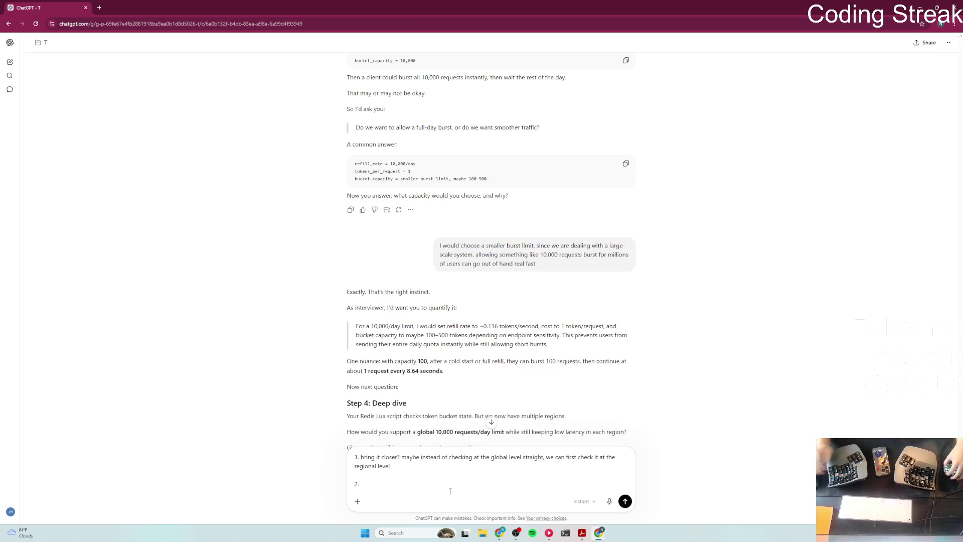
Step: Begin point 2: 'we can partitioned the requests based on hardware as well as regional availab'
{"action": "scroll", "coordinate": [300, 361], "scroll_direction": "down", "scroll_amount": 1}
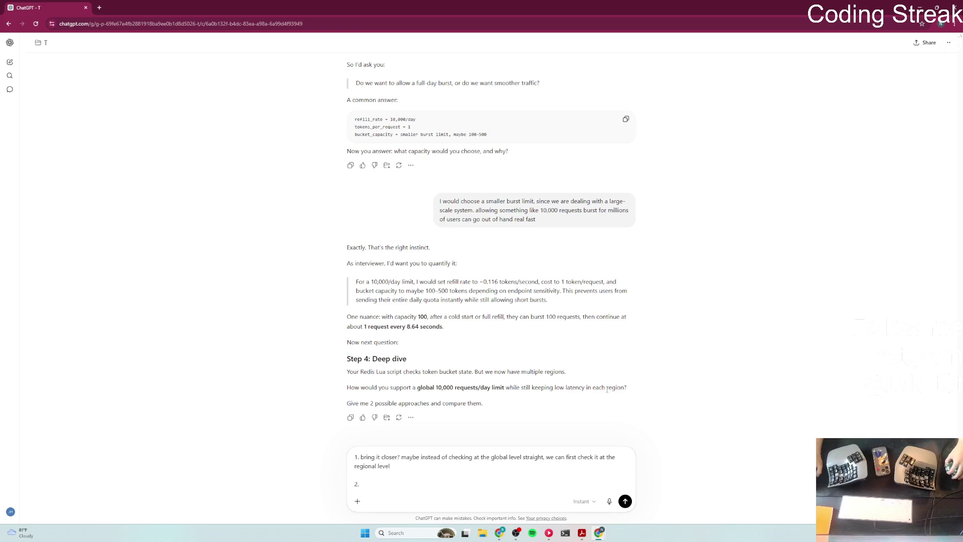
{"action": "left_click_drag", "start_coordinate": [555, 388], "coordinate": [585, 388]}
{"action": "left_click", "coordinate": [709, 376]}
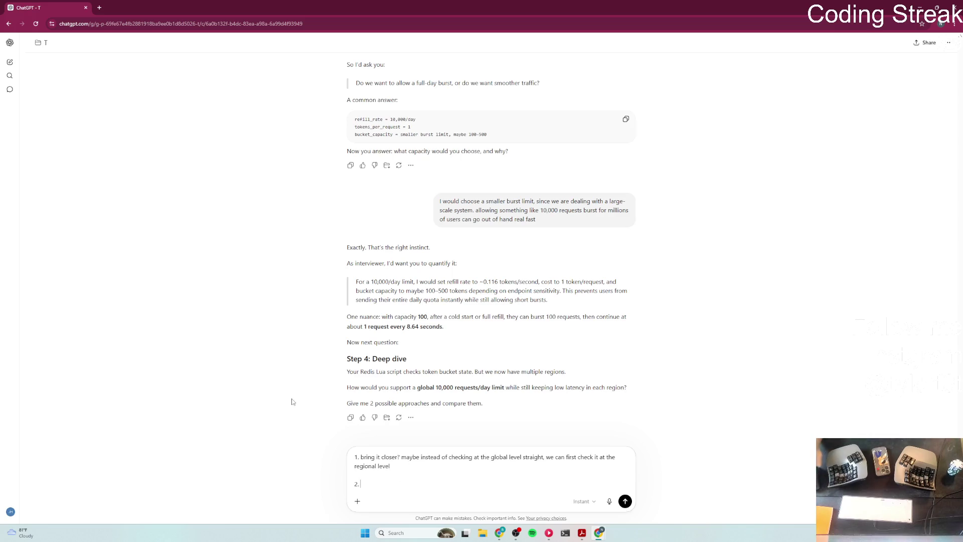
{"action": "type", "text": "we "}
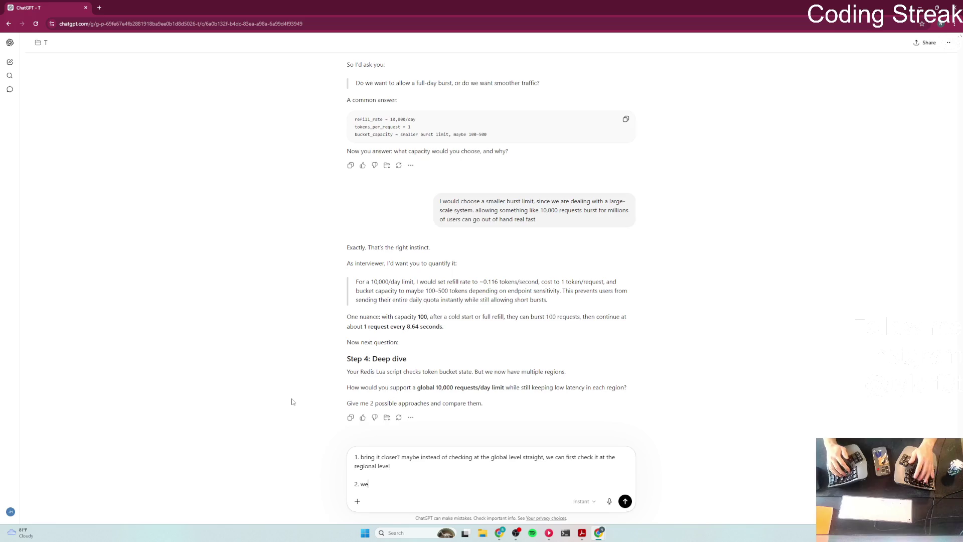
{"action": "type", "text": "can parit"}
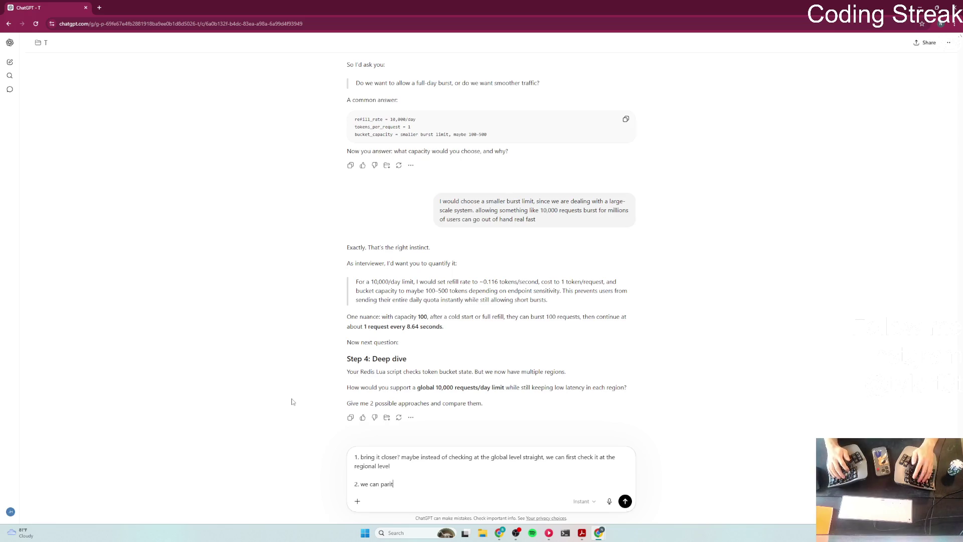
{"action": "key", "text": "BackSpace"}
{"action": "key", "text": "BackSpace"}
{"action": "type", "text": "titioned the "}
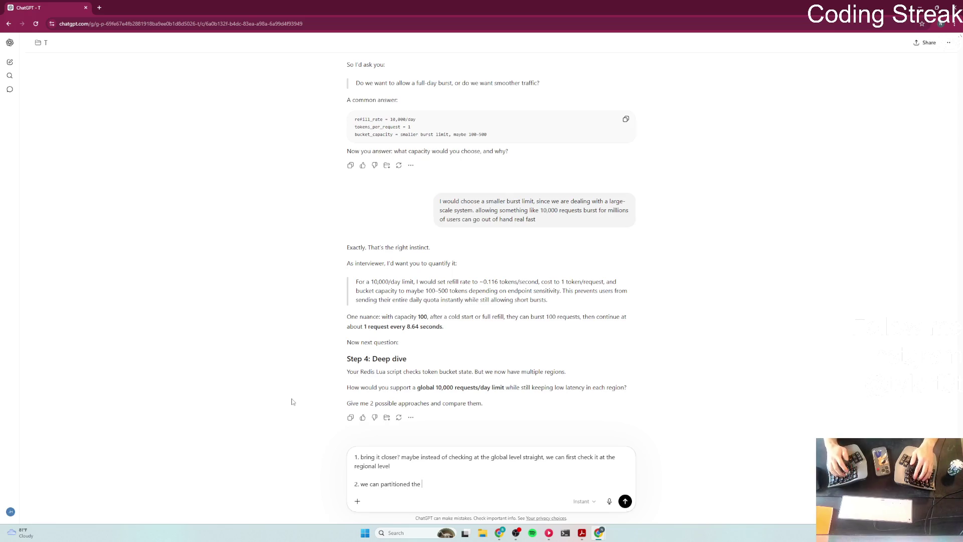
{"action": "type", "text": "requests "}
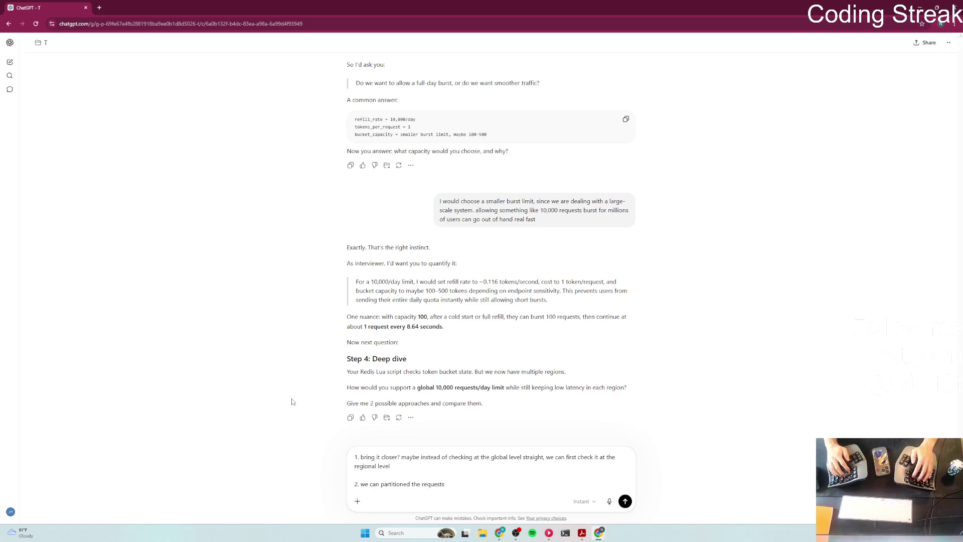
{"action": "type", "text": "b"}
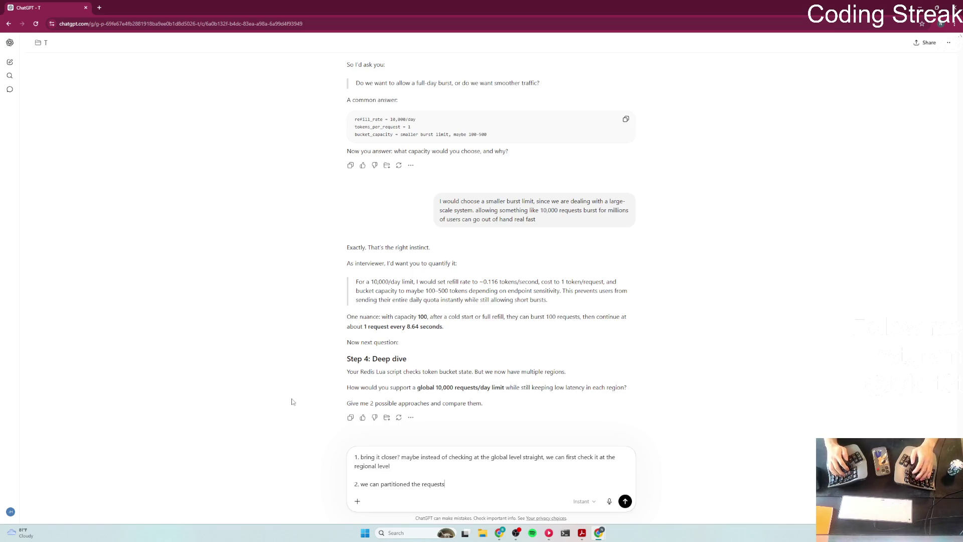
{"action": "type", "text": "ased on har"}
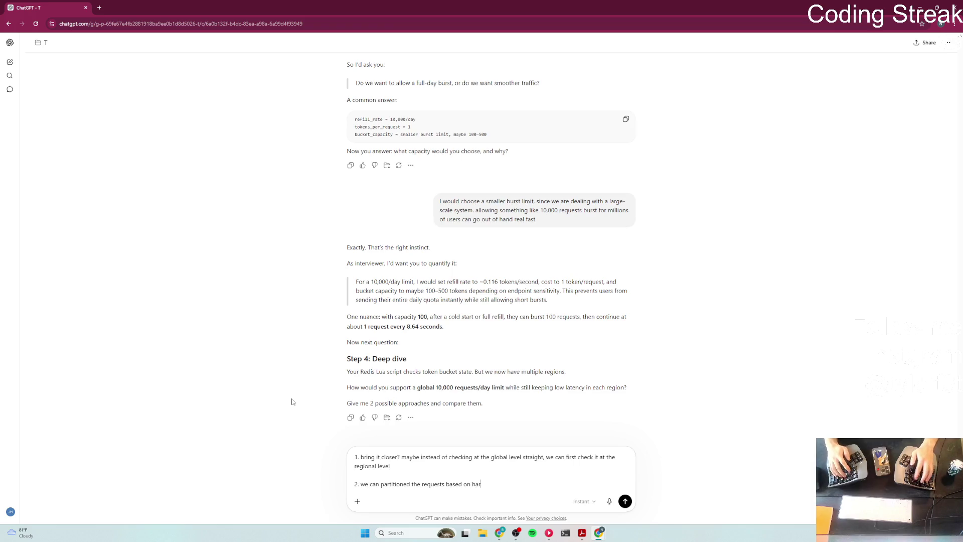
{"action": "type", "text": "dware as well as "}
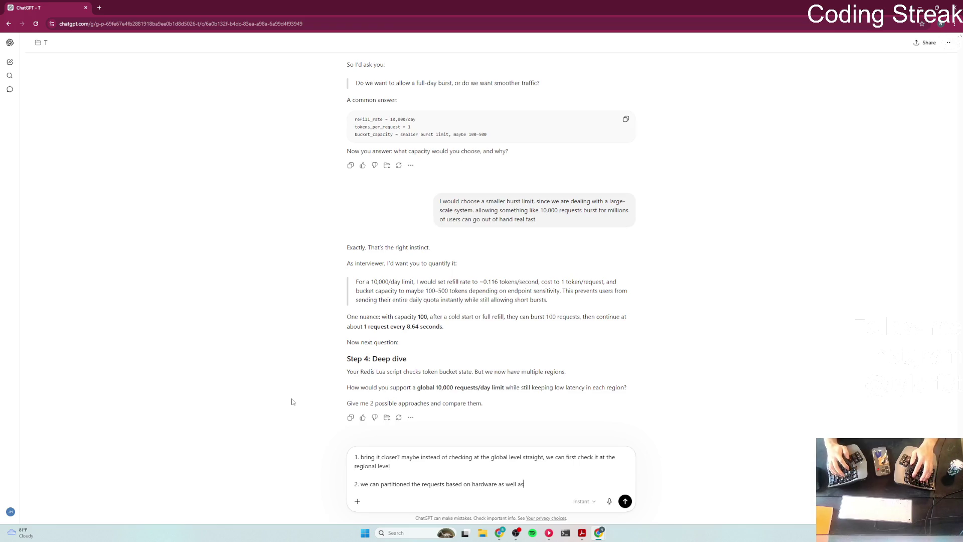
{"action": "type", "text": "regional availability."}
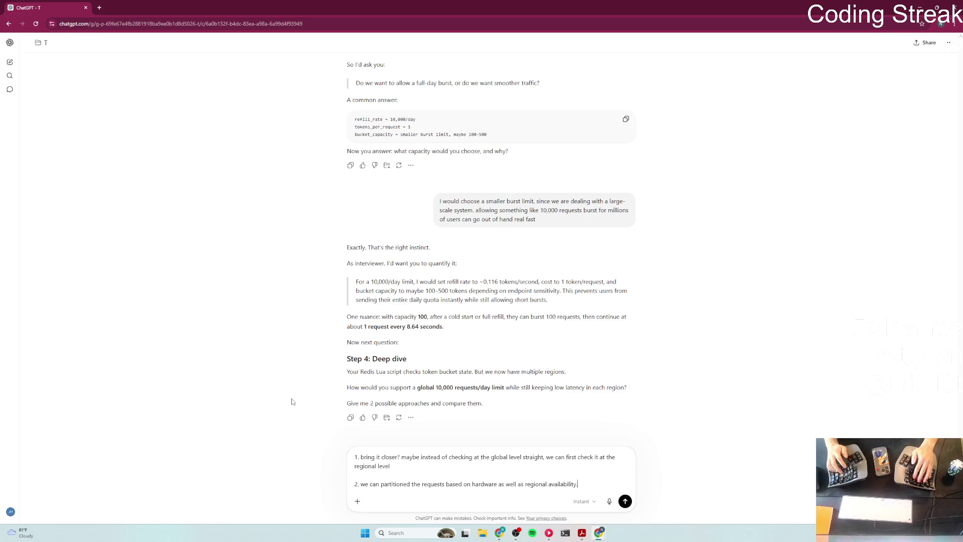
Step: Extend point 2 with 'if we have better hardware at a certain', then select the wording after 'the requests'
{"action": "type", "text": " if "}
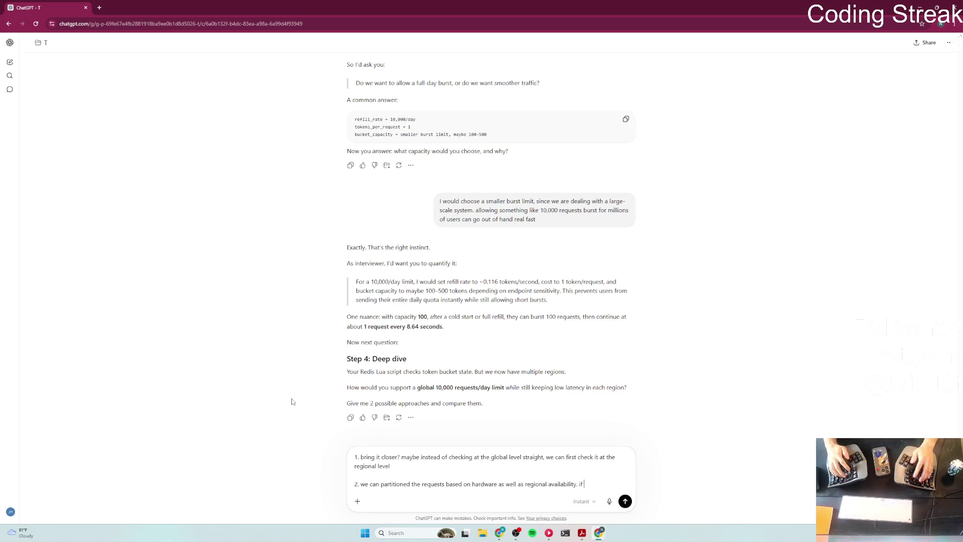
{"action": "type", "text": "we have better"}
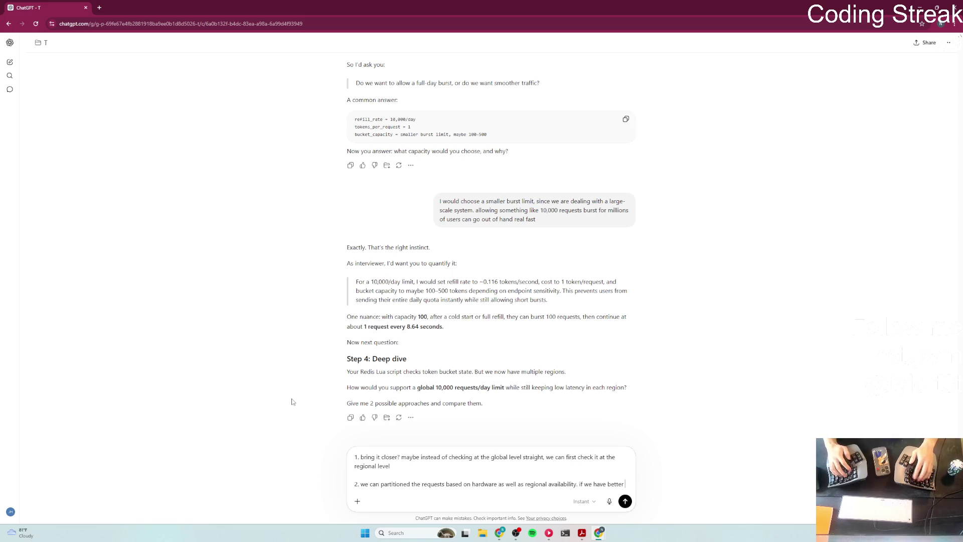
{"action": "type", "text": " hardware"}
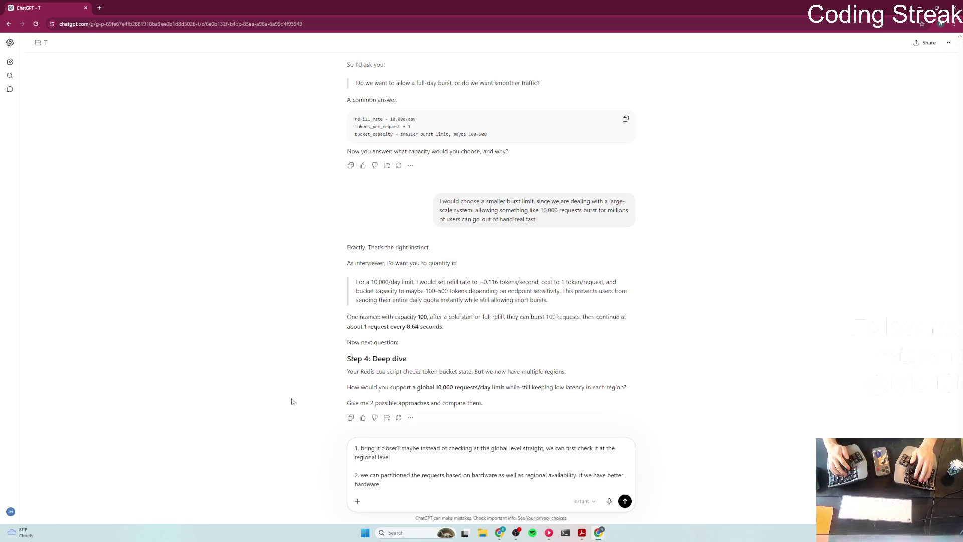
{"action": "type", "text": " at a certain"}
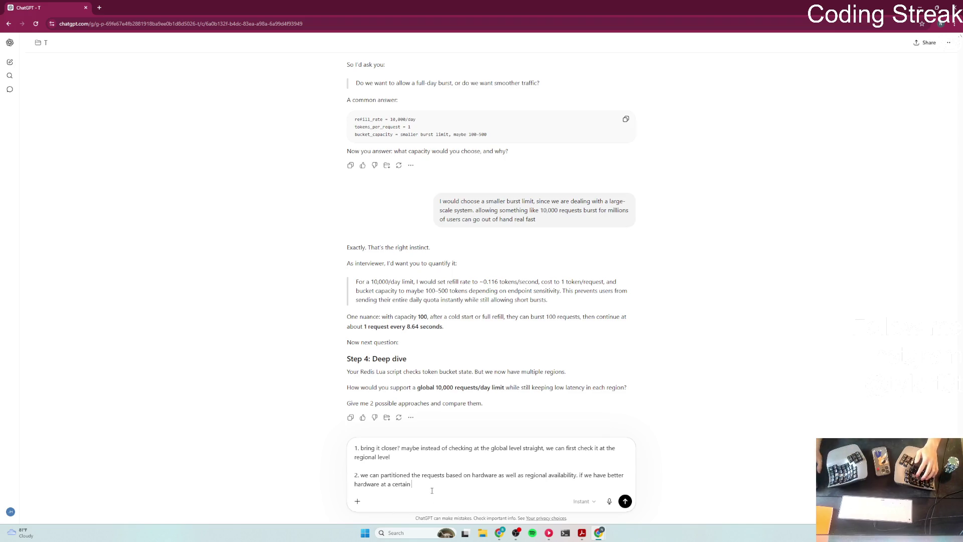
{"action": "left_click_drag", "start_coordinate": [446, 475], "coordinate": [622, 485]}
Step: Rewrite point 2 to partition requests by location, allowing some offsets between regions
{"action": "key", "text": "BackSpace"}
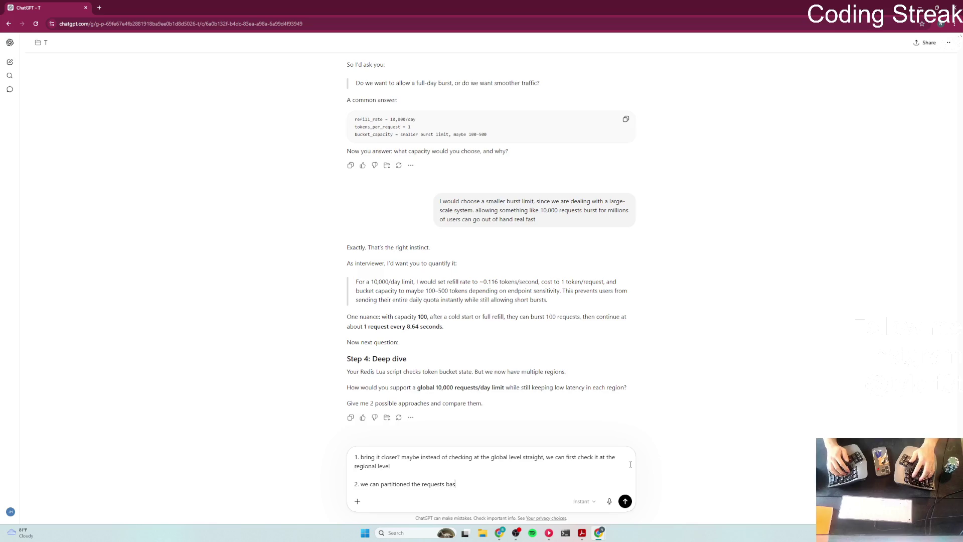
{"action": "type", "text": "ed on "}
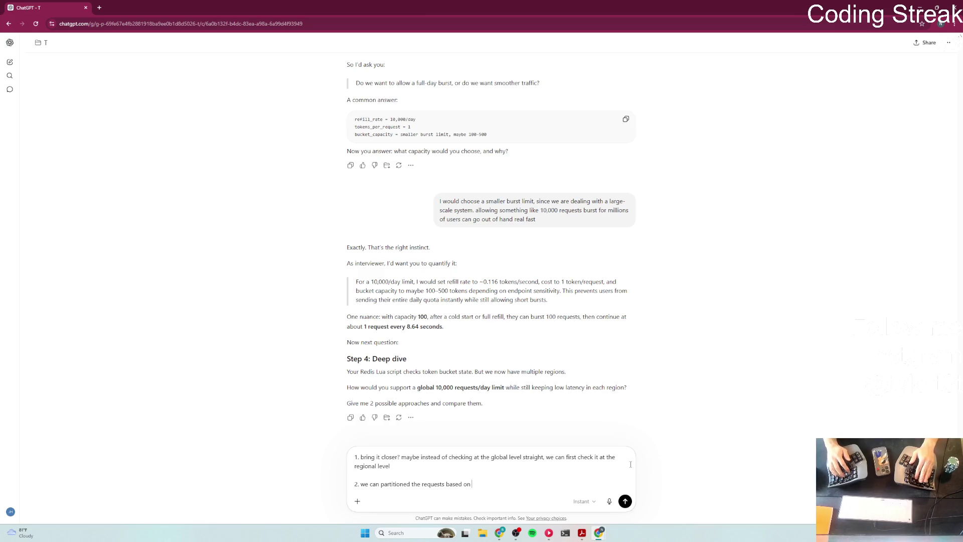
{"action": "type", "text": "locations?"}
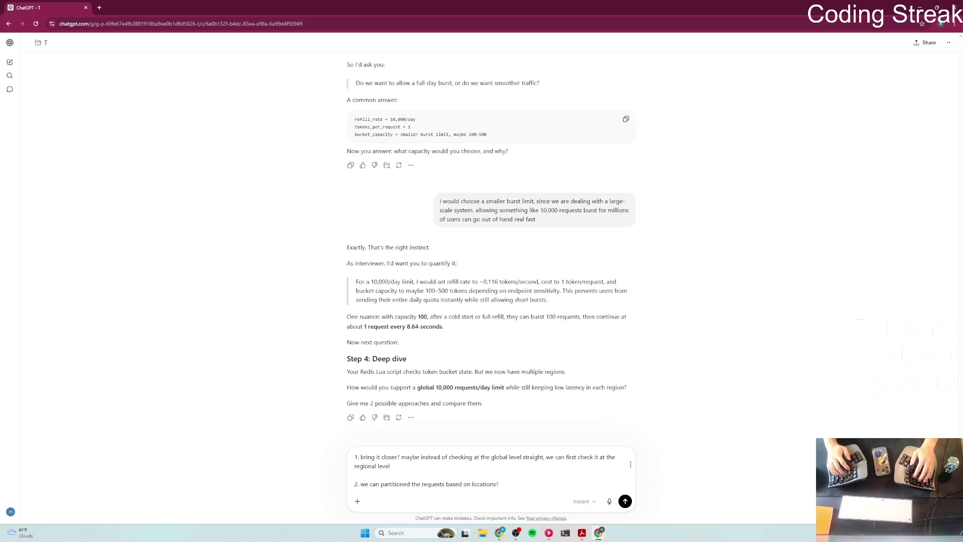
{"action": "type", "text": "stea"}
{"action": "type", "text": "f divide"}
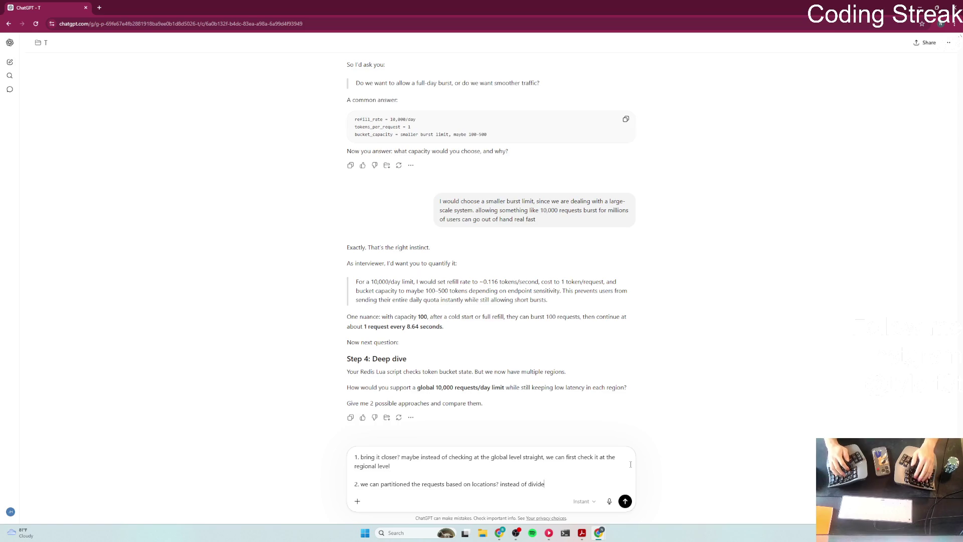
{"action": "type", "text": "g them"}
{"action": "type", "text": " equall"}
{"action": "type", "text": "y, we can have some offets"}
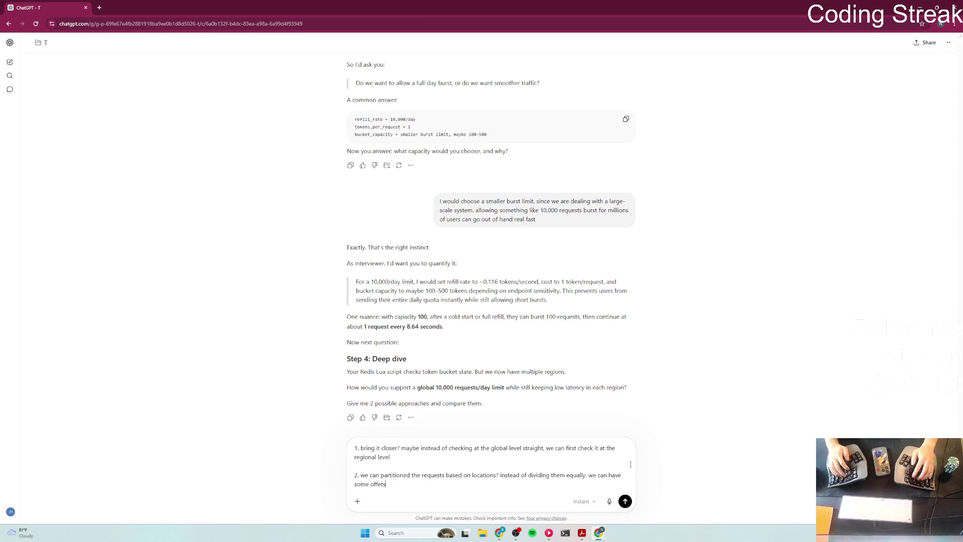
{"action": "key", "text": "BackSpace"}
{"action": "key", "text": "BackSpace"}
{"action": "key", "text": "BackSpace"}
{"action": "type", "text": "sets between"}
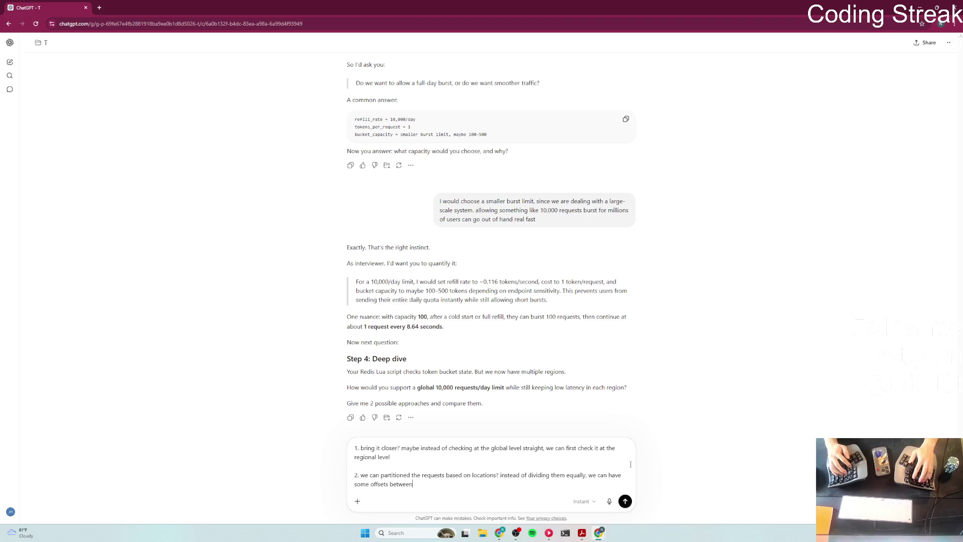
{"action": "type", "text": "ea"}
{"action": "type", "text": "gions."}
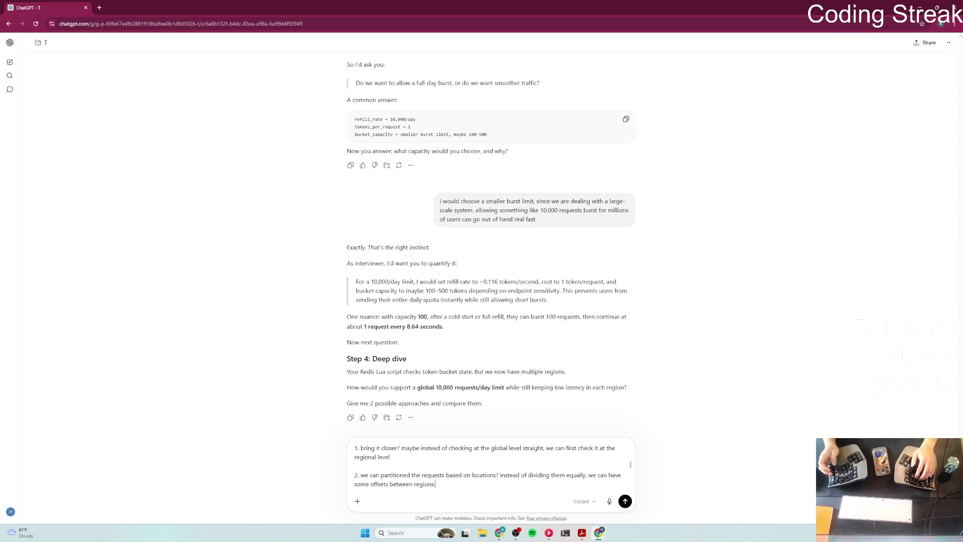
{"action": "key", "text": "shift+Return"}
{"action": "key", "text": "shift+Return"}
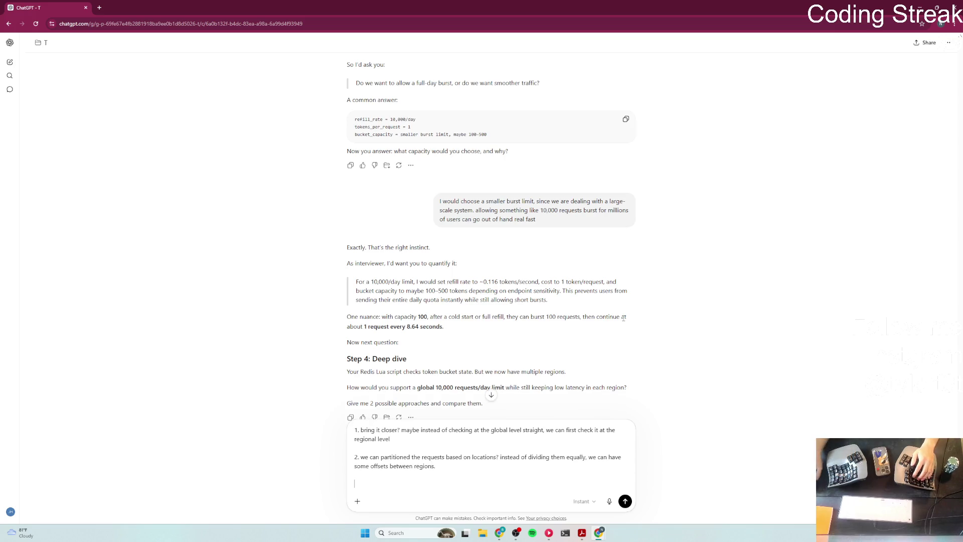
Step: Add a note favouring a per-region caching layer for hot keys accessed more than others, and send
{"action": "scroll", "coordinate": [652, 317], "scroll_direction": "down", "scroll_amount": 1}
{"action": "type", "text": "I would"}
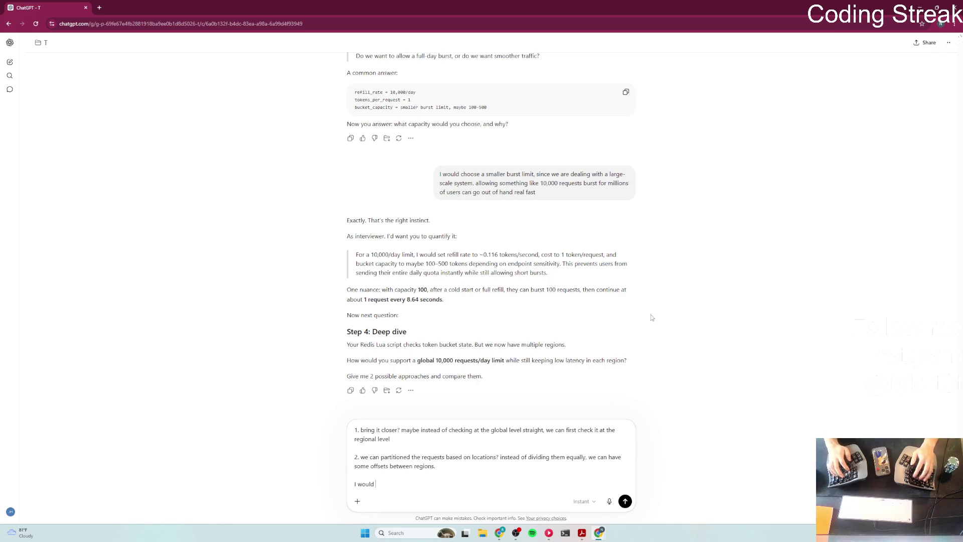
{"action": "type", "text": " thbringit closer "}
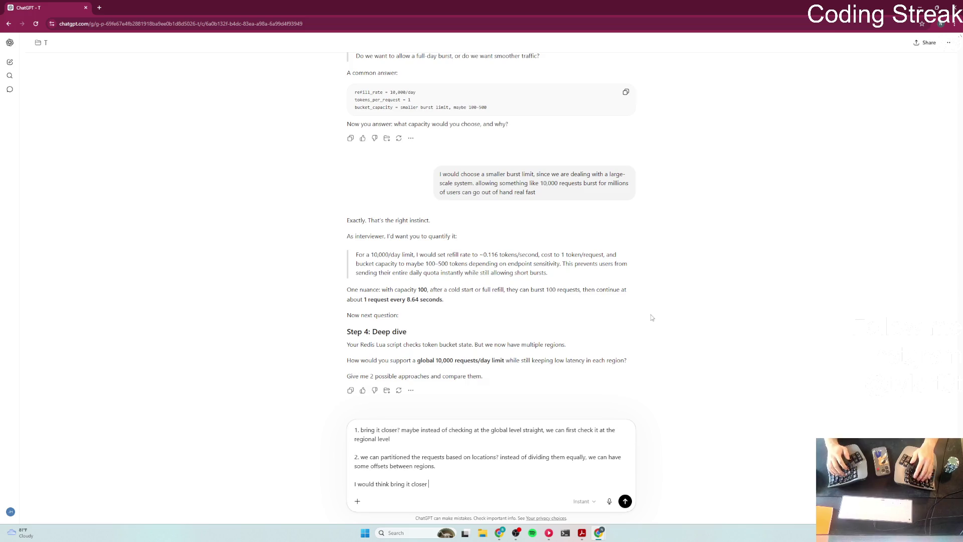
{"action": "type", "text": "as per"}
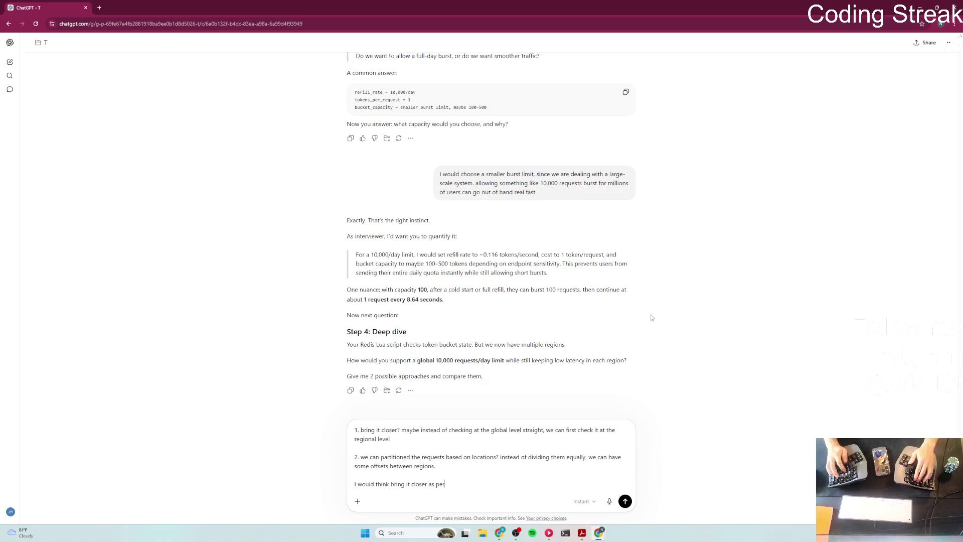
{"action": "type", "text": " region in"}
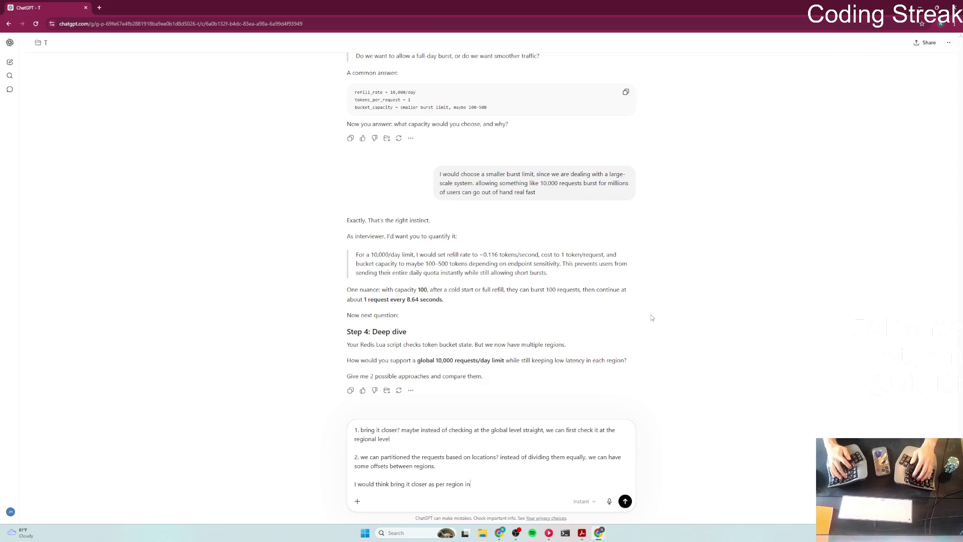
{"action": "type", "text": " form"}
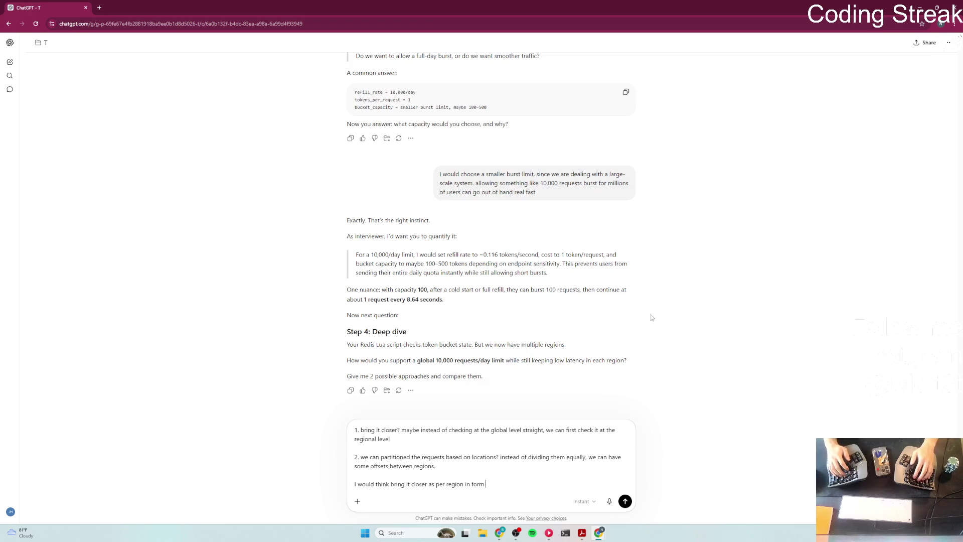
{"action": "type", "text": "rm "}
{"action": "type", "text": " either"}
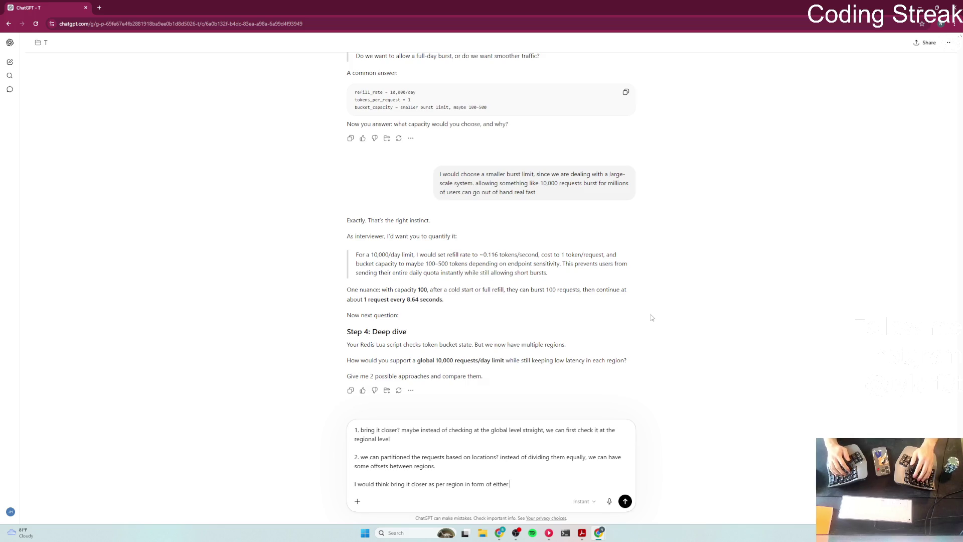
{"action": "type", "text": " laye"}
{"action": "type", "text": "ching lya"}
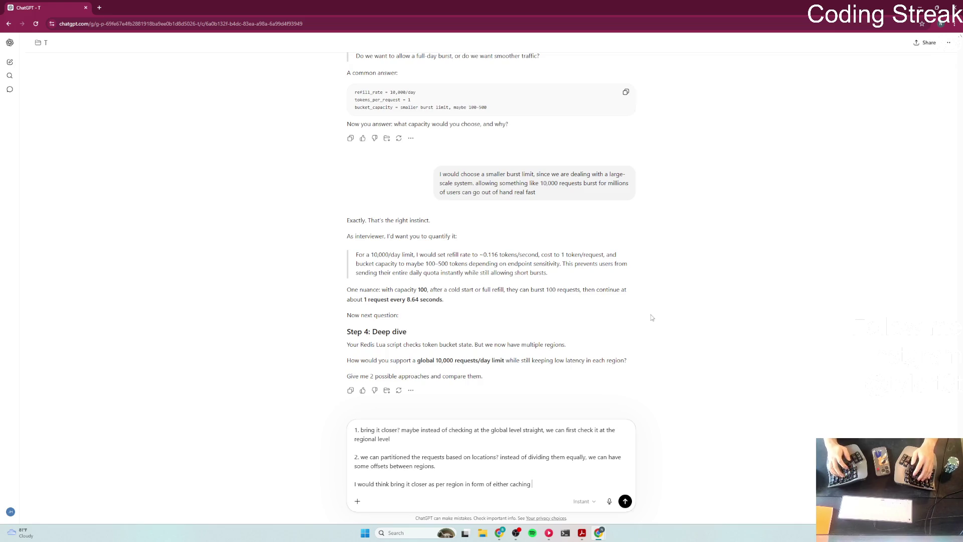
{"action": "key", "text": "BackSpace"}
{"action": "key", "text": "BackSpace"}
{"action": "type", "text": "ayer "}
{"action": "type", "text": "to catchw"}
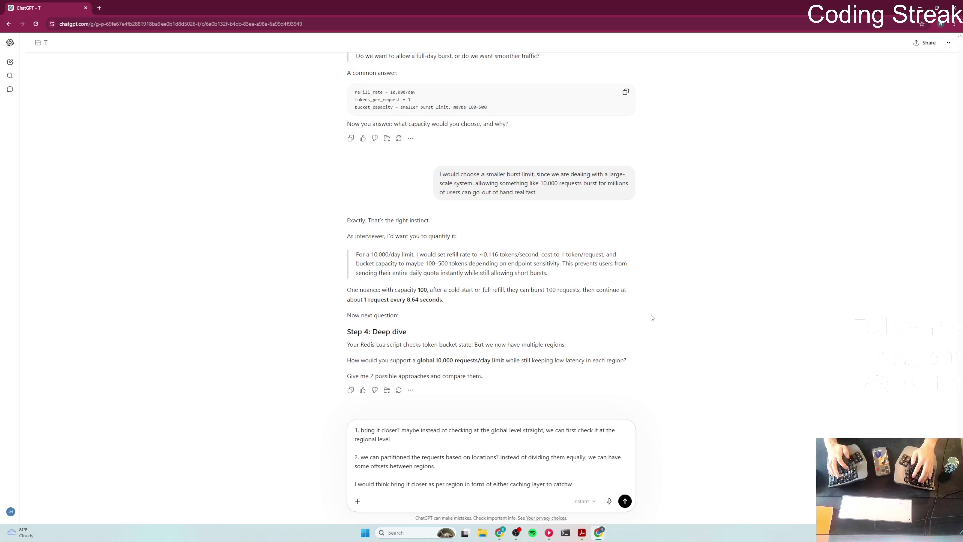
{"action": "type", "text": "ould be a"}
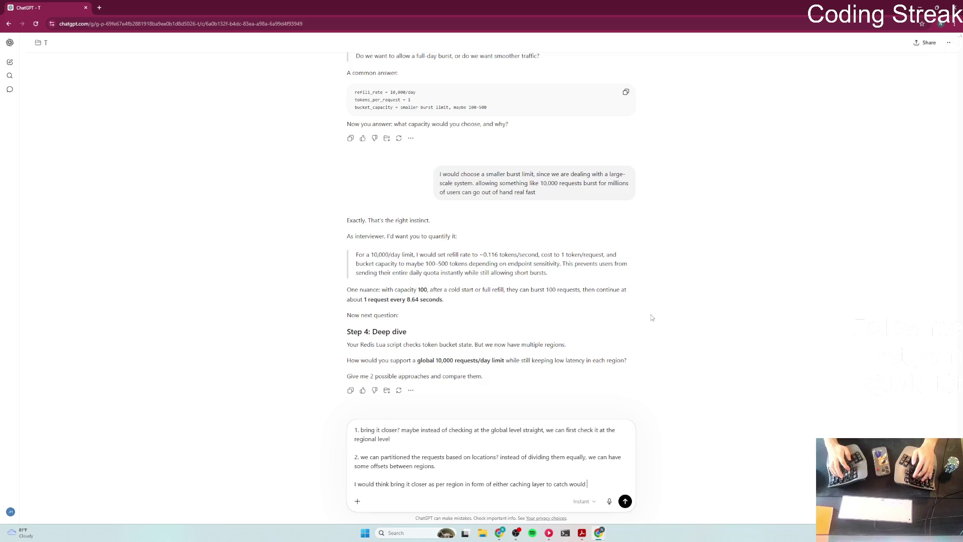
{"action": "type", "text": "b"}
{"action": "type", "text": "bb"}
{"action": "type", "text": "er option"}
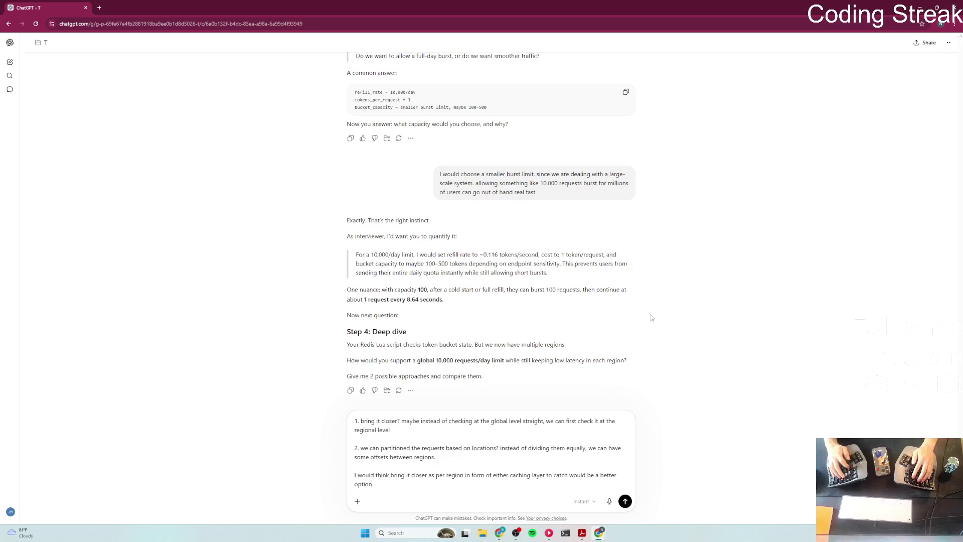
{"action": "type", "text": " herspe"}
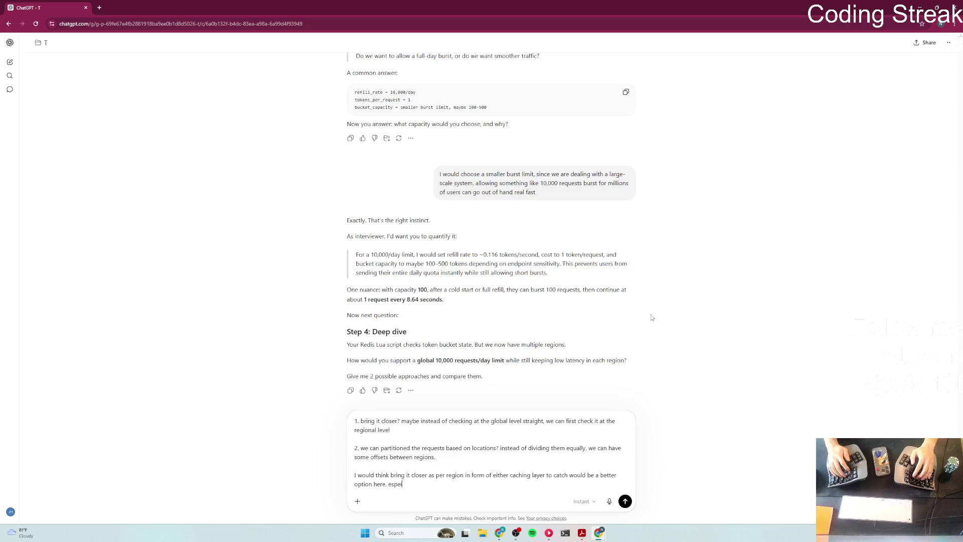
{"action": "type", "text": "cialwhen"}
{"action": "type", "text": " comes to"}
{"action": "key", "text": "BackSpace"}
{"action": "key", "text": "BackSpace"}
{"action": "type", "text": "those hot"}
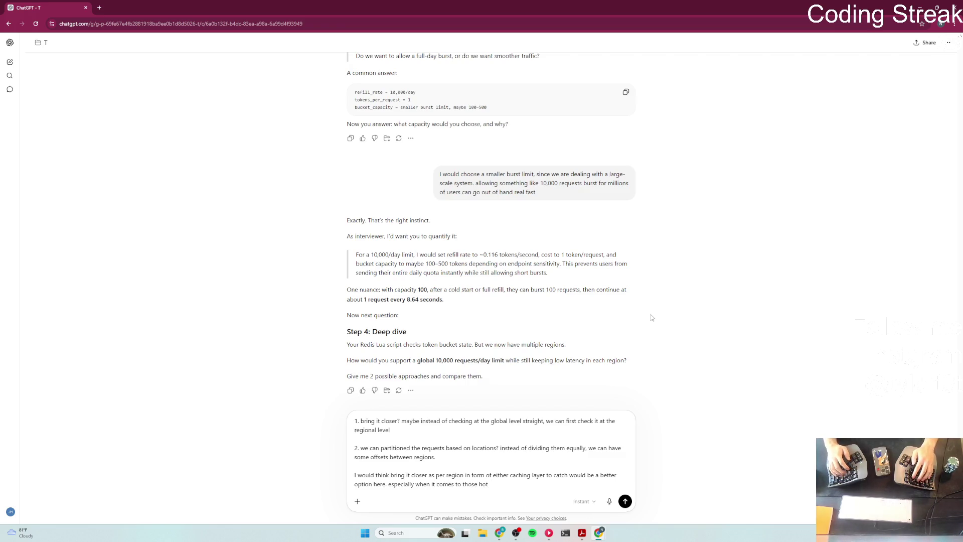
{"action": "type", "text": "ys w"}
{"action": "type", "text": " whe somnstances "}
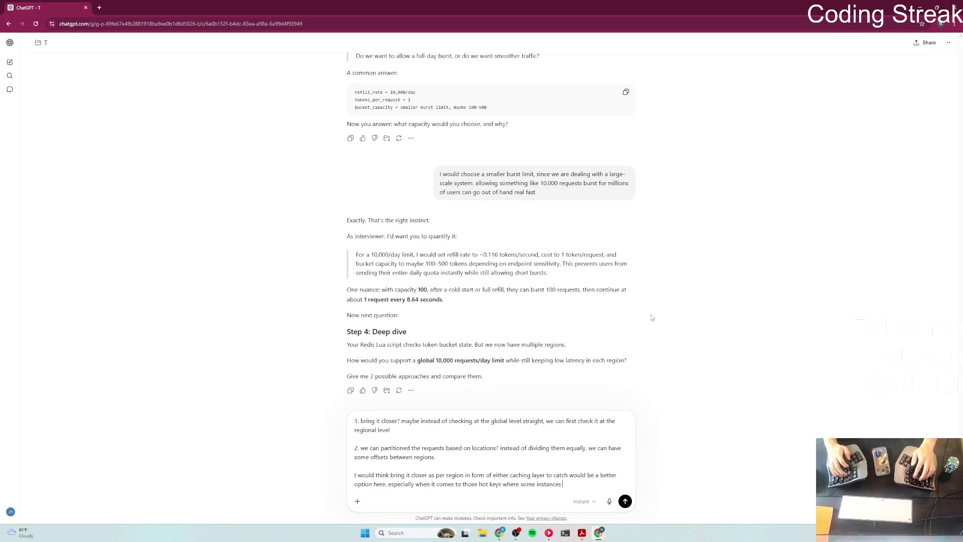
{"action": "type", "text": "got ass"}
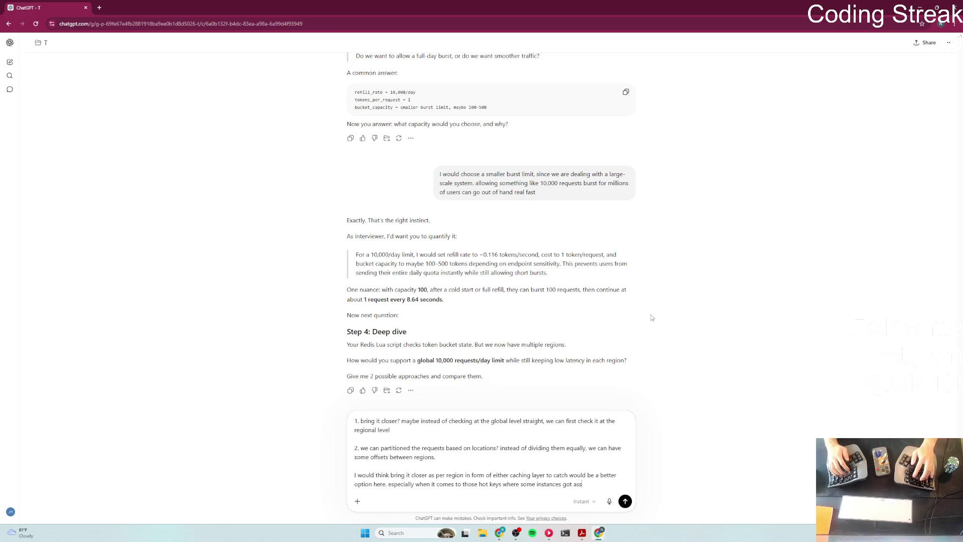
{"action": "key", "text": "BackSpace"}
{"action": "key", "text": "BackSpace"}
{"action": "type", "text": "ccessible"}
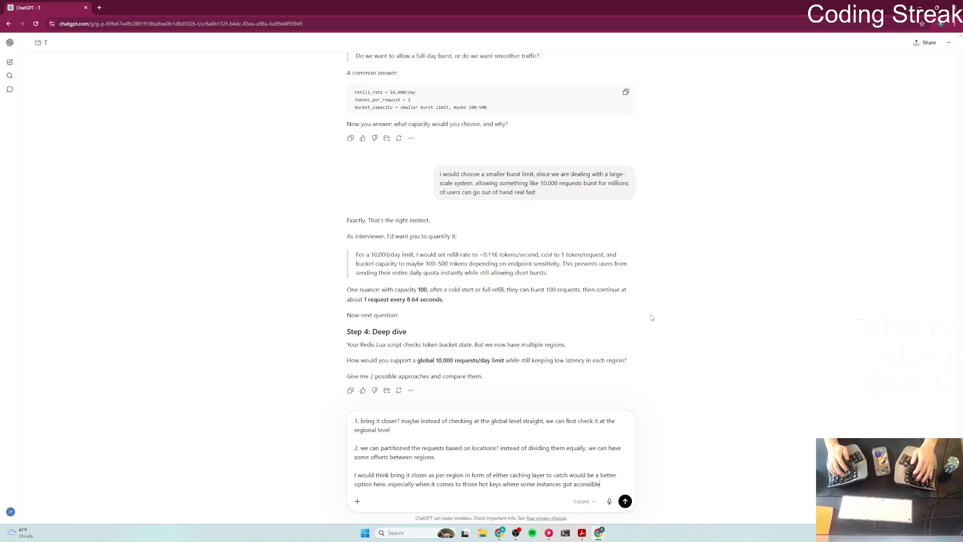
{"action": "type", "text": " much omre th"}
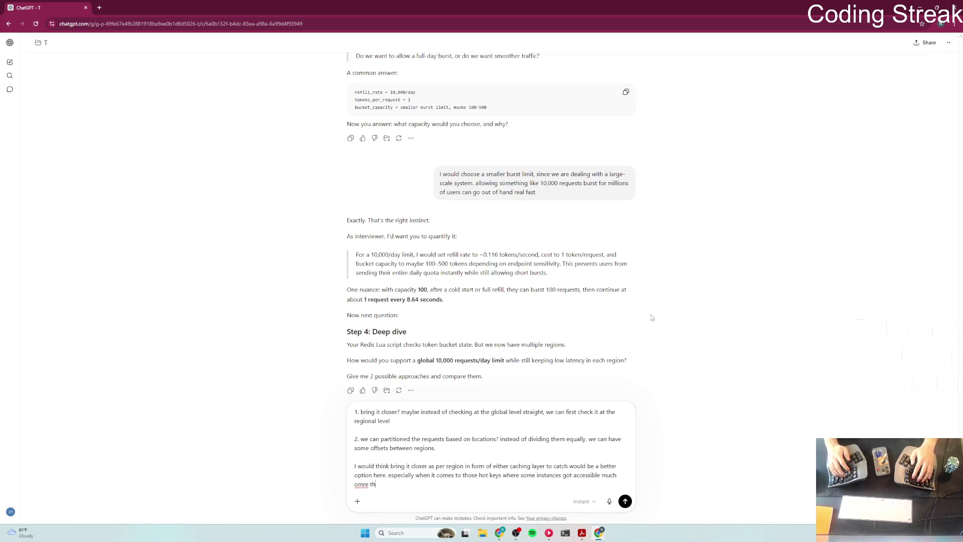
{"action": "key", "text": "BackSpace"}
{"action": "key", "text": "BackSpace"}
{"action": "key", "text": "BackSpace"}
{"action": "key", "text": "BackSpace"}
{"action": "key", "text": "BackSpace"}
{"action": "key", "text": "BackSpace"}
{"action": "key", "text": "BackSpace"}
{"action": "type", "text": "more "}
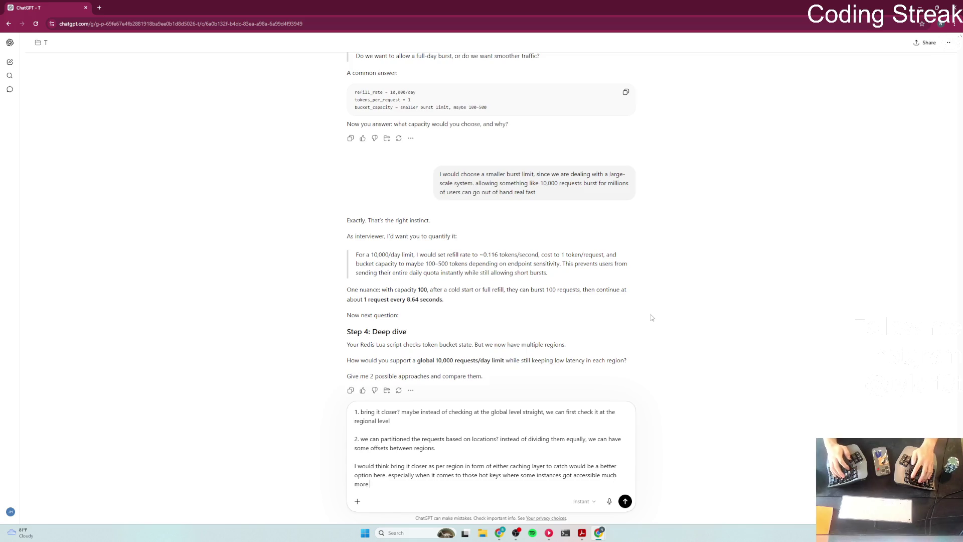
{"action": "type", "text": "than others"}
{"action": "key", "text": "Return"}
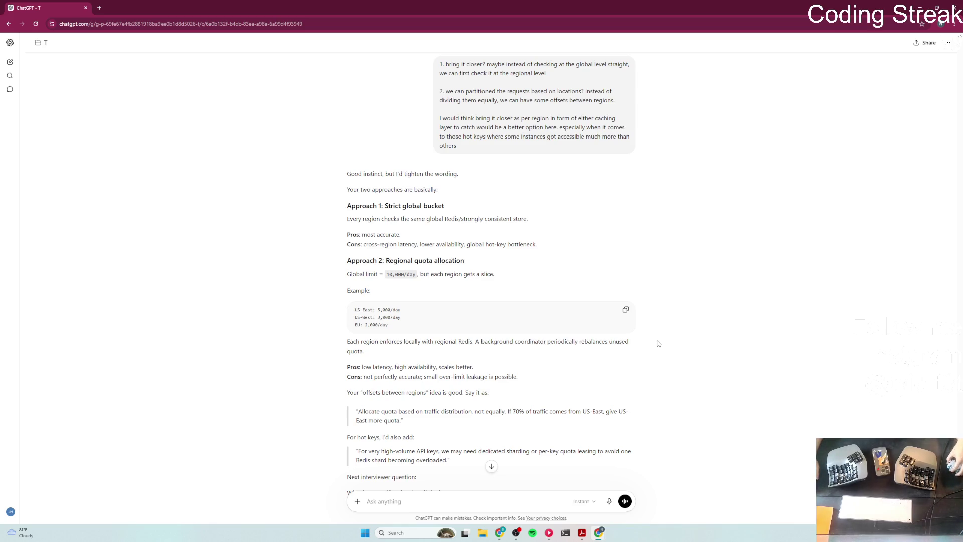
{"action": "scroll", "coordinate": [655, 346], "scroll_direction": "down", "scroll_amount": 2}
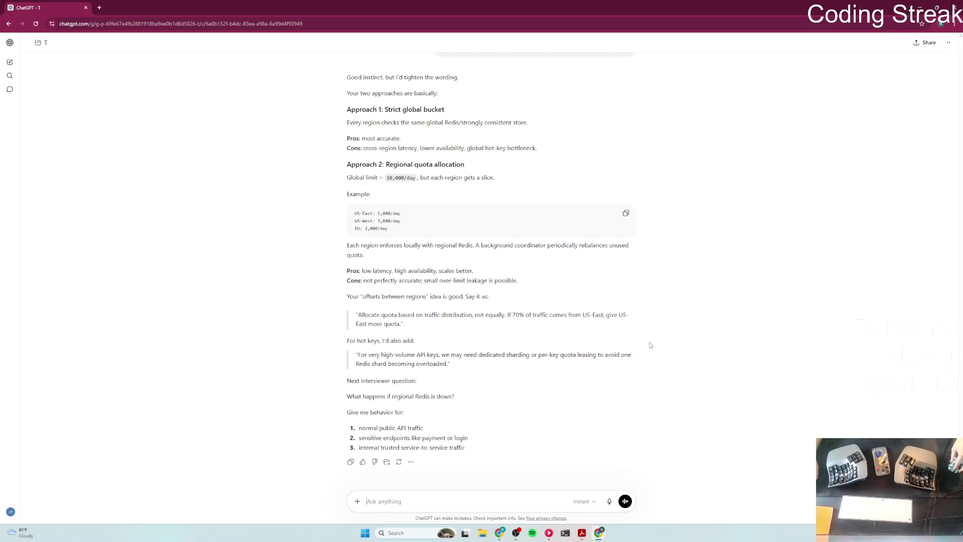
{"action": "scroll", "coordinate": [652, 348], "scroll_direction": "up", "scroll_amount": 3}
{"action": "mouse_move", "coordinate": [347, 201]}
{"action": "left_mouse_down"}
{"action": "mouse_move", "coordinate": [506, 219]}
{"action": "mouse_move", "coordinate": [516, 202]}
{"action": "left_mouse_up"}
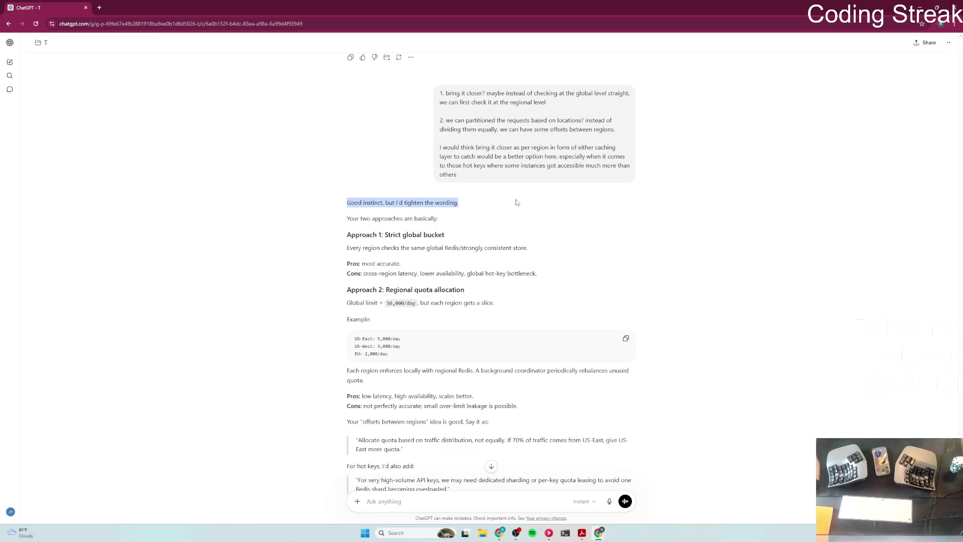
{"action": "left_click_drag", "start_coordinate": [343, 223], "coordinate": [494, 223]}
{"action": "left_click_drag", "start_coordinate": [347, 235], "coordinate": [527, 238]}
{"action": "left_click", "coordinate": [574, 244]}
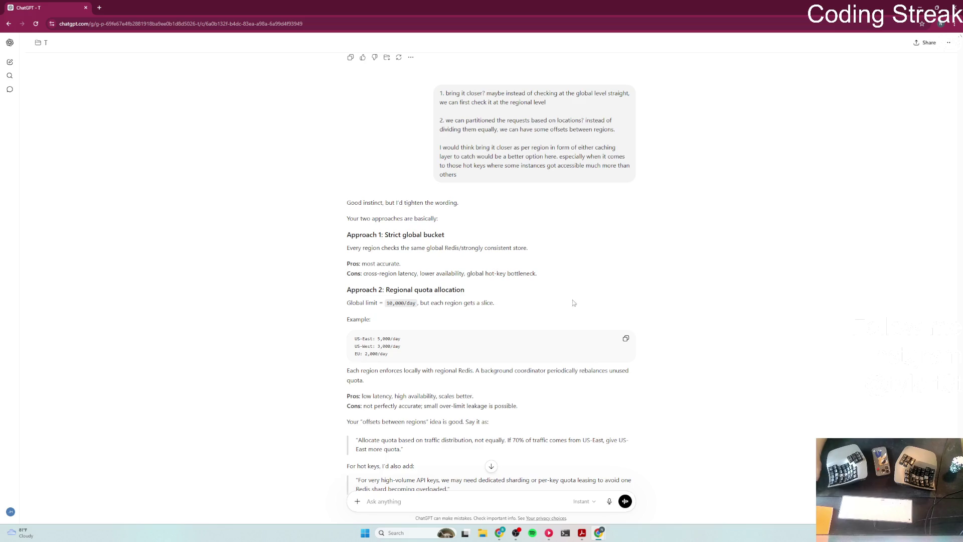
{"action": "scroll", "coordinate": [576, 317], "scroll_direction": "down", "scroll_amount": 1}
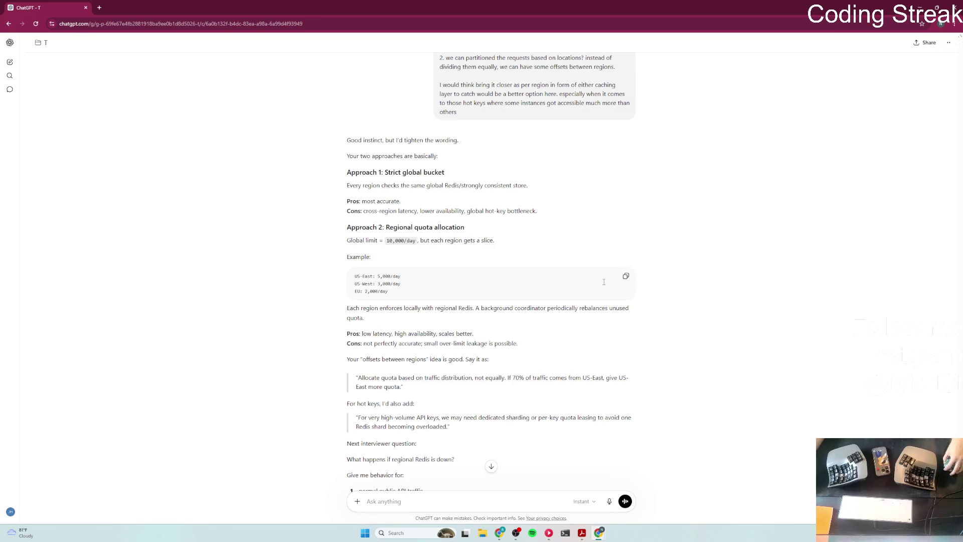
{"action": "scroll", "coordinate": [571, 309], "scroll_direction": "down", "scroll_amount": 2}
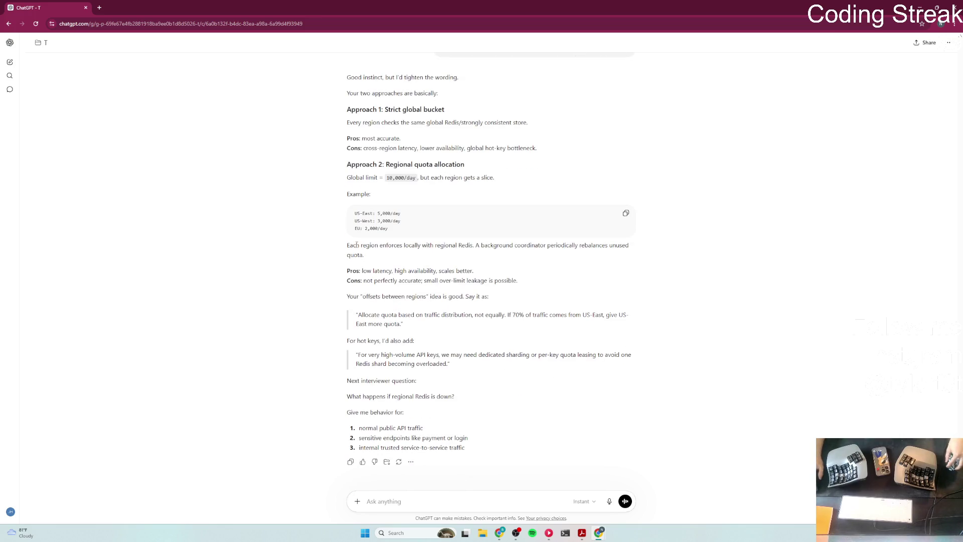
{"action": "mouse_move", "coordinate": [346, 246]}
{"action": "left_mouse_down"}
{"action": "mouse_move", "coordinate": [503, 246]}
{"action": "mouse_move", "coordinate": [480, 246]}
{"action": "left_mouse_up"}
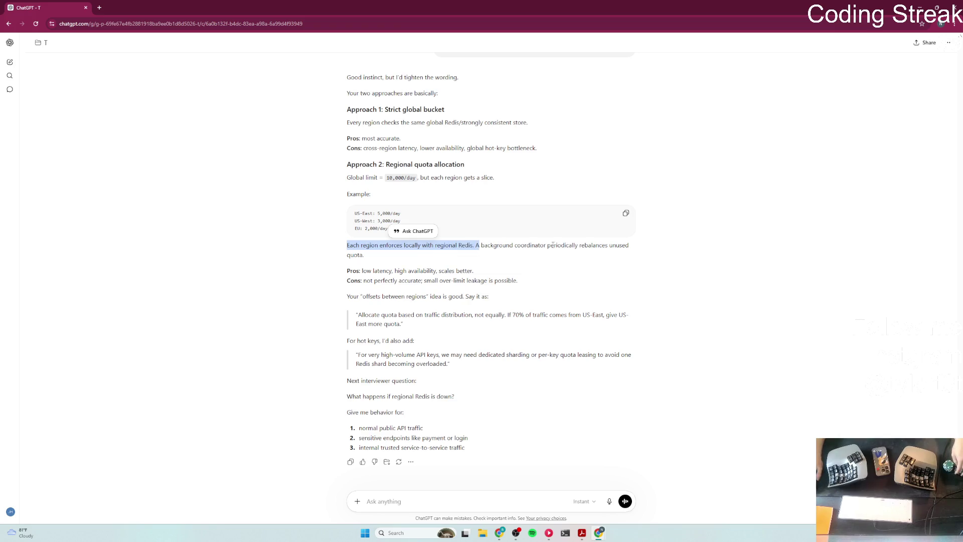
{"action": "left_click_drag", "start_coordinate": [346, 300], "coordinate": [489, 297]}
{"action": "left_click", "coordinate": [565, 300]}
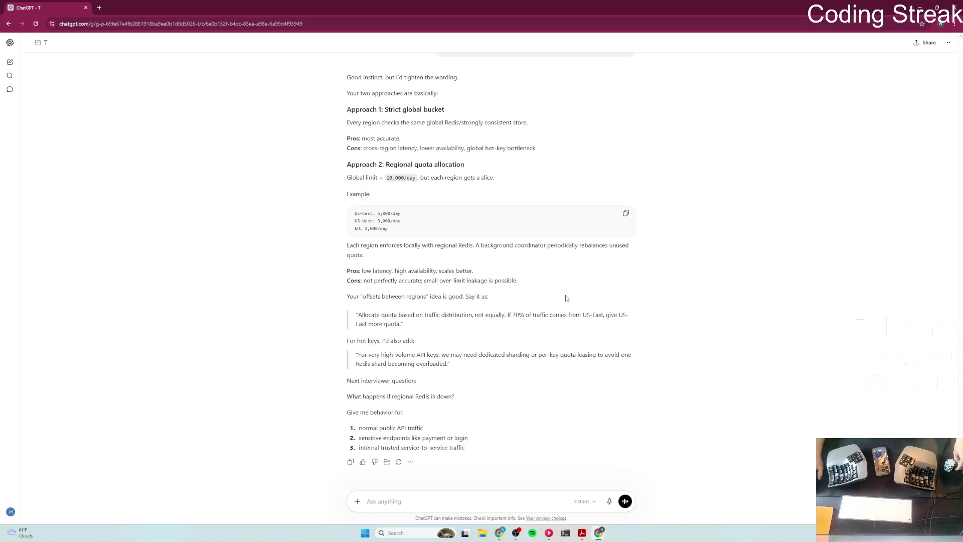
{"action": "mouse_move", "coordinate": [360, 314]}
{"action": "left_mouse_down"}
{"action": "mouse_move", "coordinate": [423, 316]}
{"action": "mouse_move", "coordinate": [397, 316]}
{"action": "left_mouse_up"}
{"action": "left_click", "coordinate": [487, 328]}
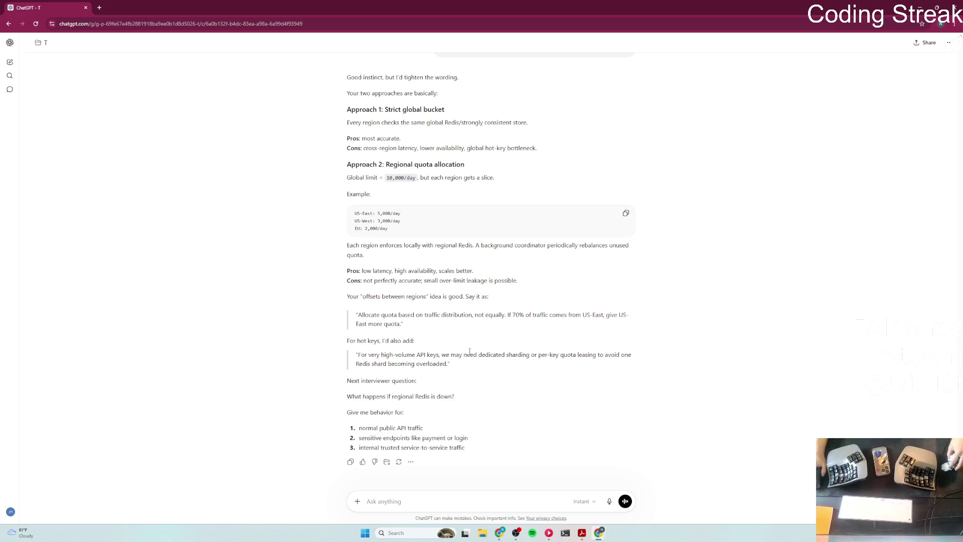
{"action": "left_click_drag", "start_coordinate": [484, 355], "coordinate": [607, 355]}
{"action": "left_click", "coordinate": [580, 379]}
{"action": "left_click", "coordinate": [622, 382]}
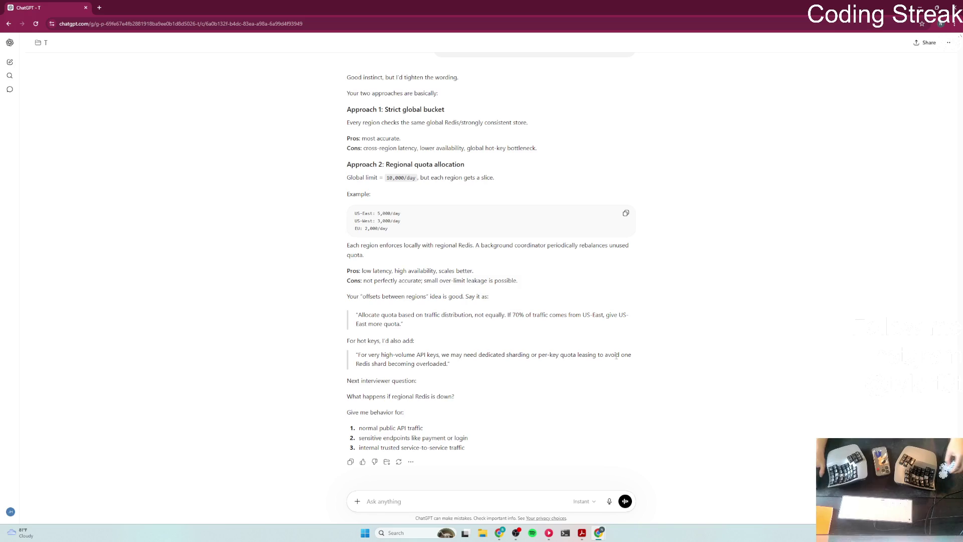
{"action": "left_click_drag", "start_coordinate": [347, 397], "coordinate": [454, 396]}
{"action": "left_click", "coordinate": [606, 390]}
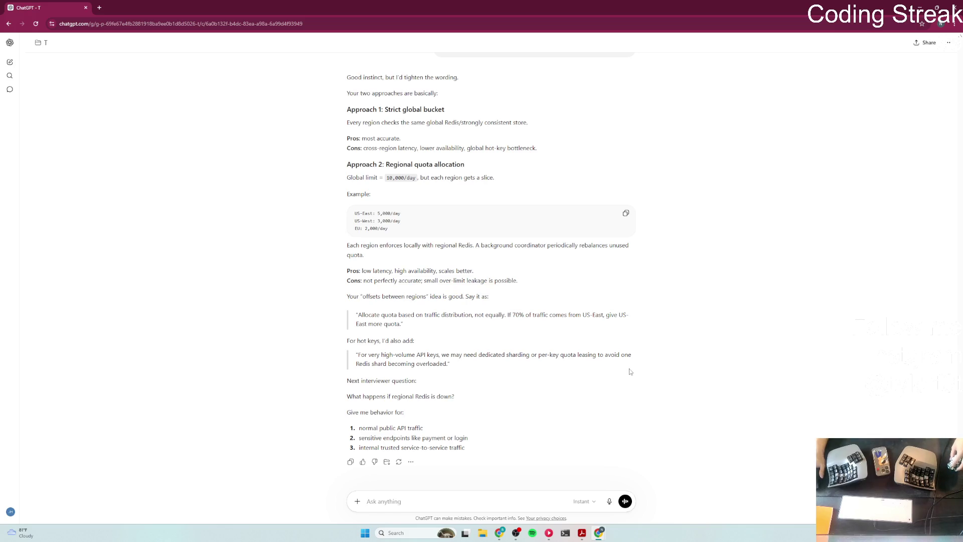
Step: Write point 1: normal public API traffic uses fail-open, allowing requests to go through
{"action": "type", "text": "1. for normal p"}
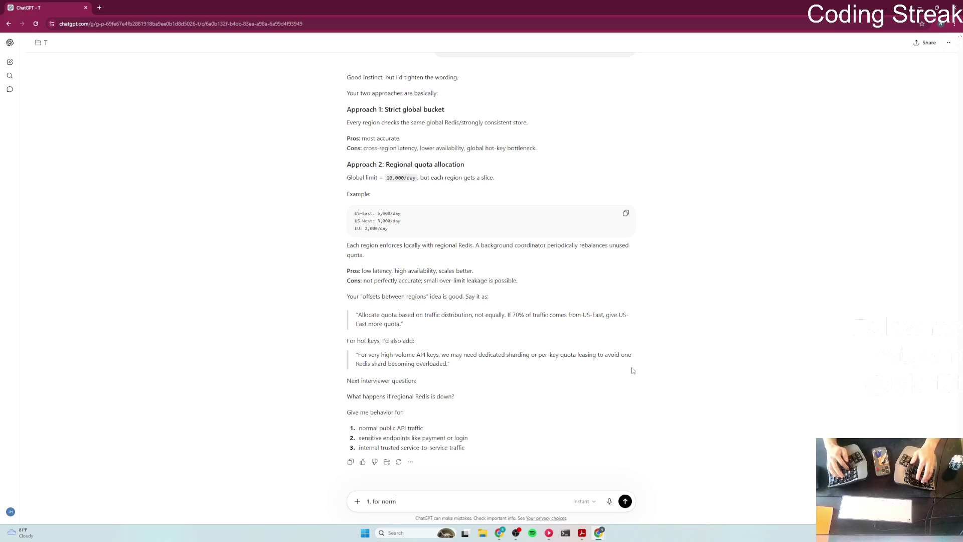
{"action": "type", "text": "ublic API traffic, we can "}
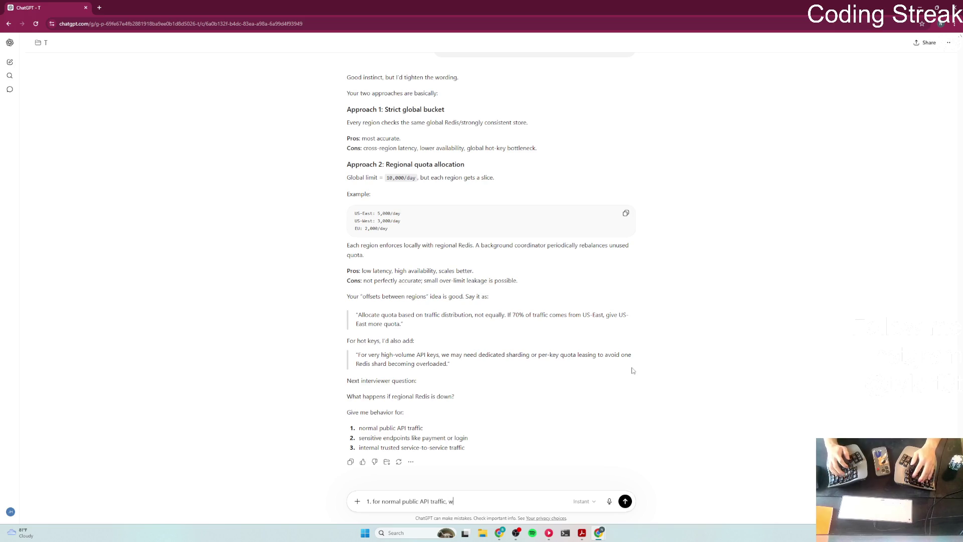
{"action": "type", "text": "som"}
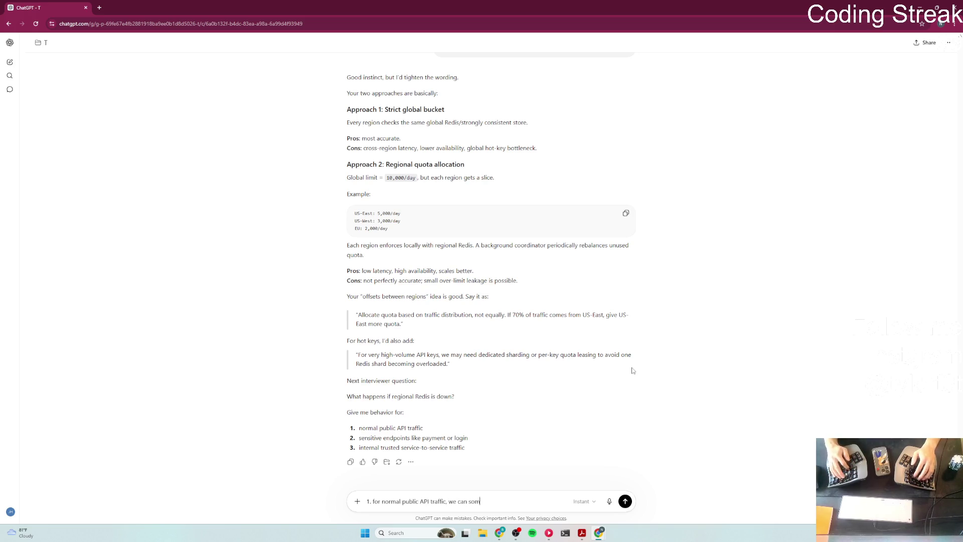
{"action": "type", "text": "ewhat allow th"}
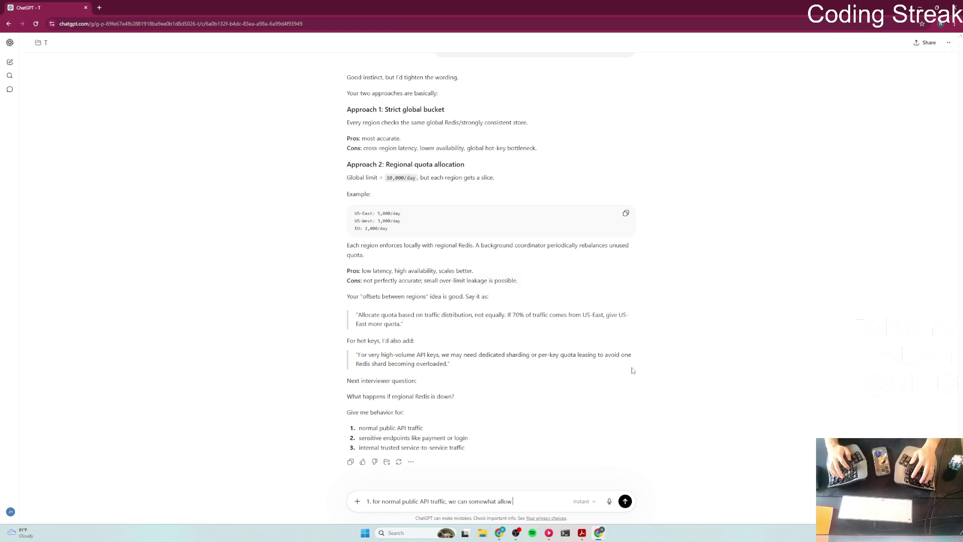
{"action": "key", "text": "ctrl+BackSpace"}
{"action": "key", "text": "ctrl+BackSpace"}
{"action": "key", "text": "ctrl+BackSpace"}
{"action": "type", "text": "can"}
{"action": "type", "text": "us"}
{"action": "type", "text": "use the "}
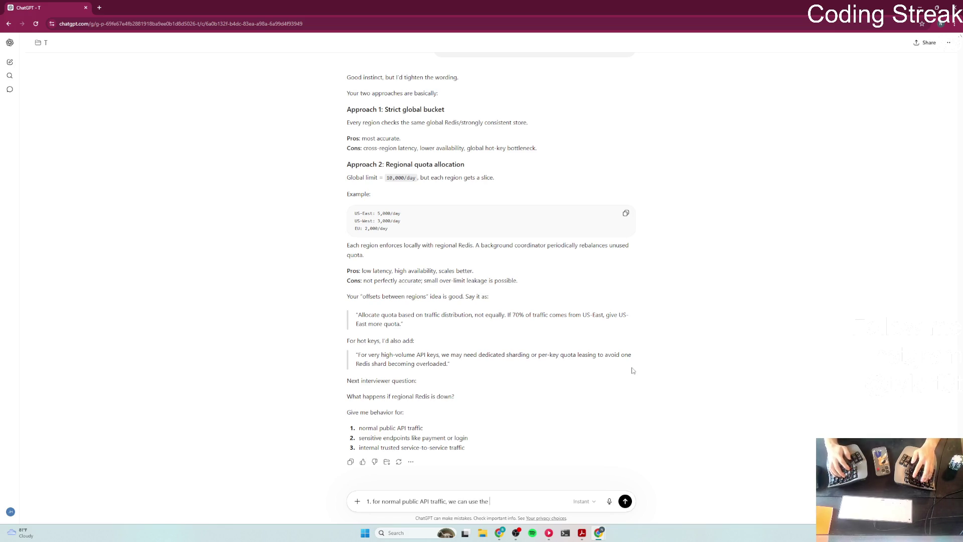
{"action": "type", "text": "fail-open "}
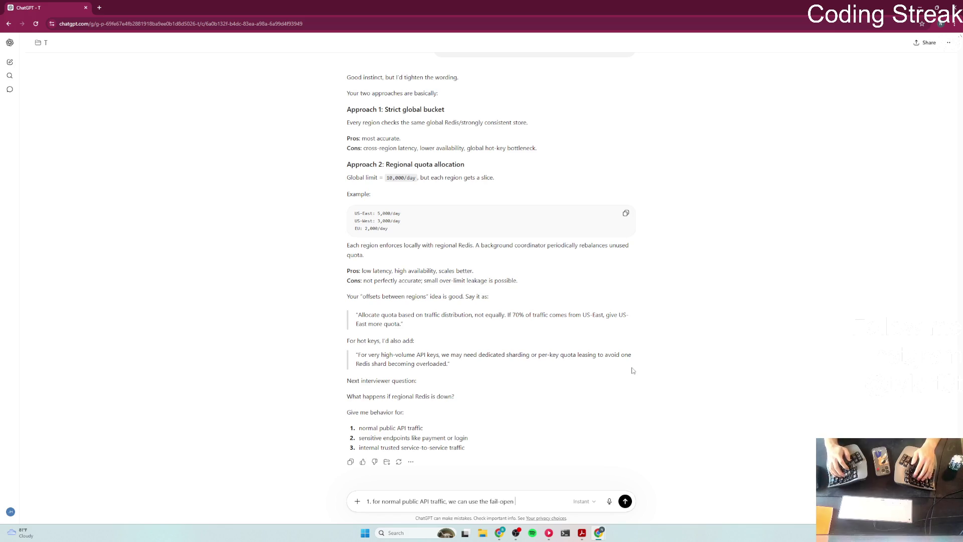
{"action": "type", "text": "method,"}
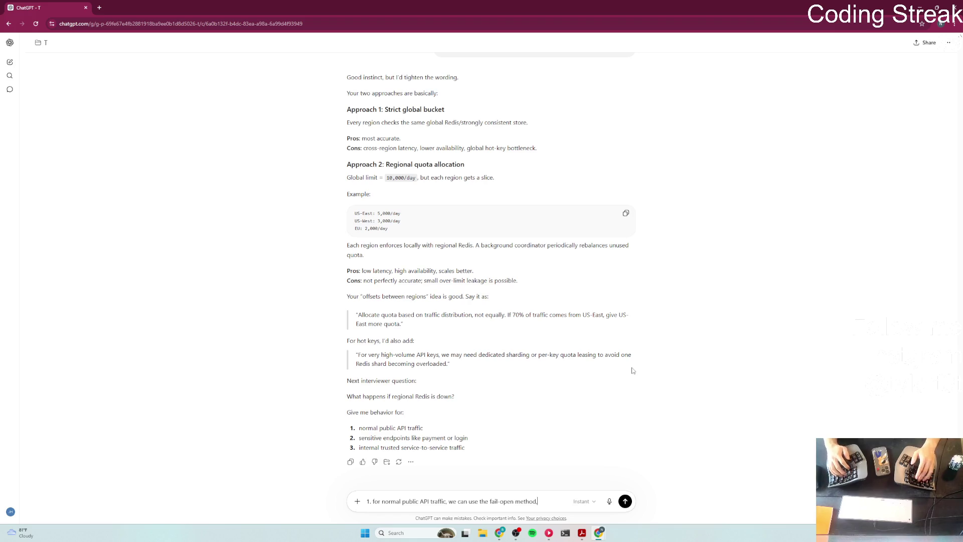
{"action": "type", "text": " alo"}
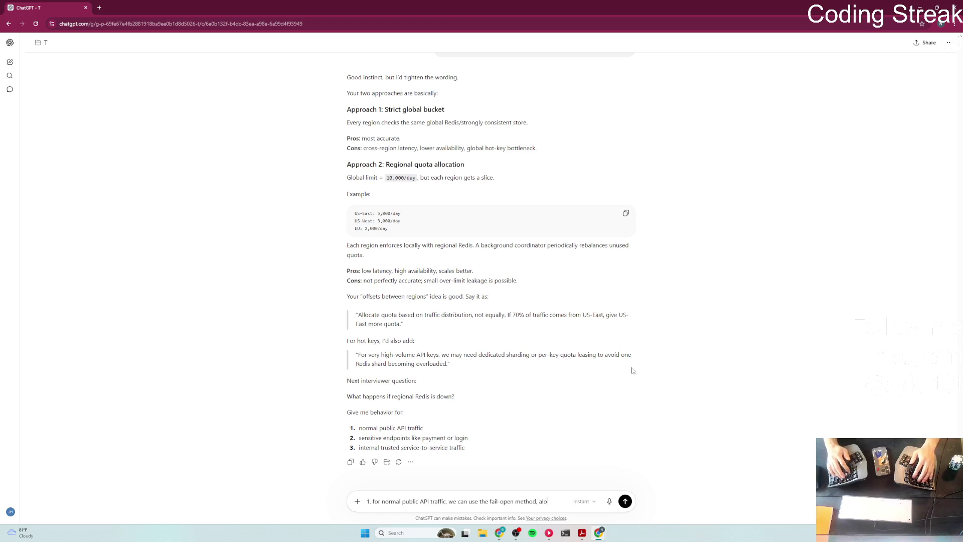
{"action": "key", "text": "BackSpace"}
{"action": "type", "text": "low requ"}
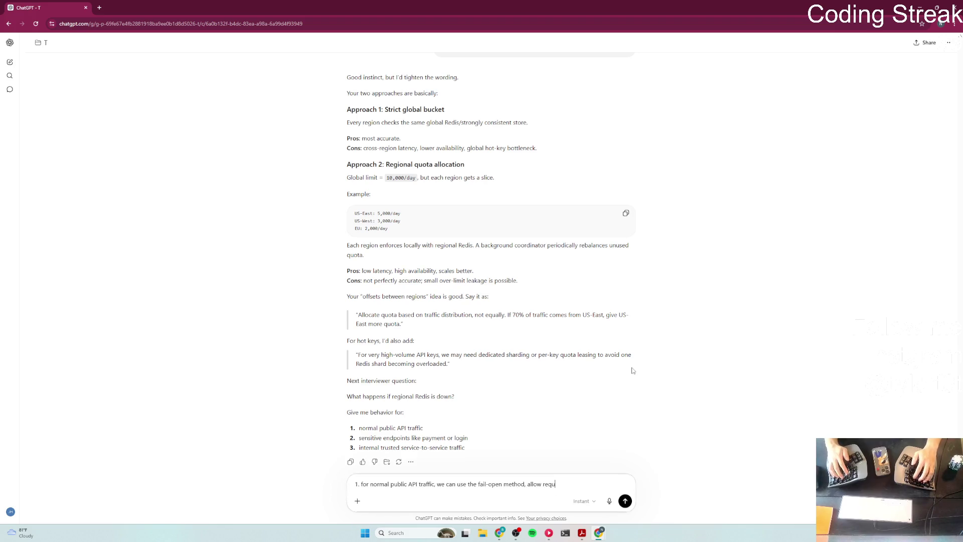
{"action": "type", "text": "ests togo through"}
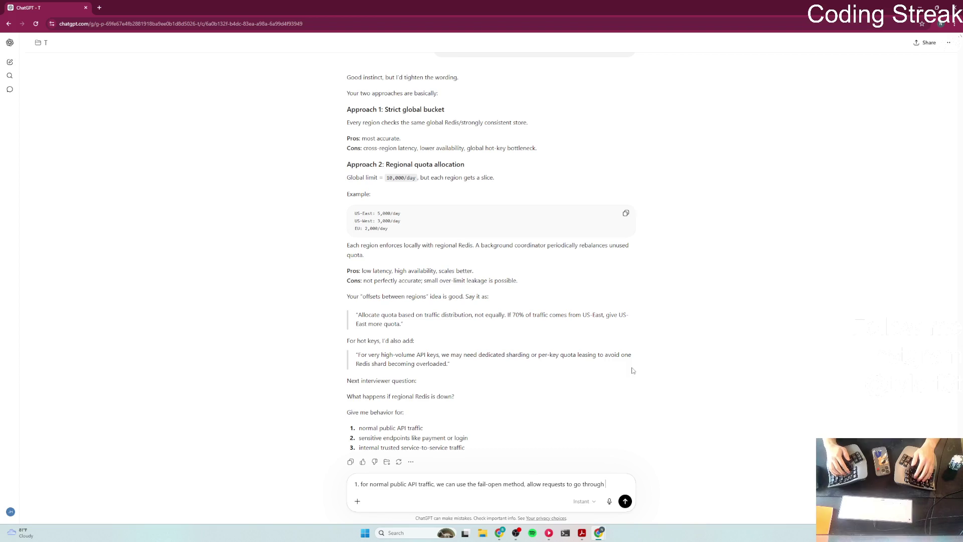
Step: Add point 2: sensitive endpoints should fail close, returning errors rather than allowing requests through
{"action": "key", "text": "shift+Return"}
{"action": "type", "text": "2."}
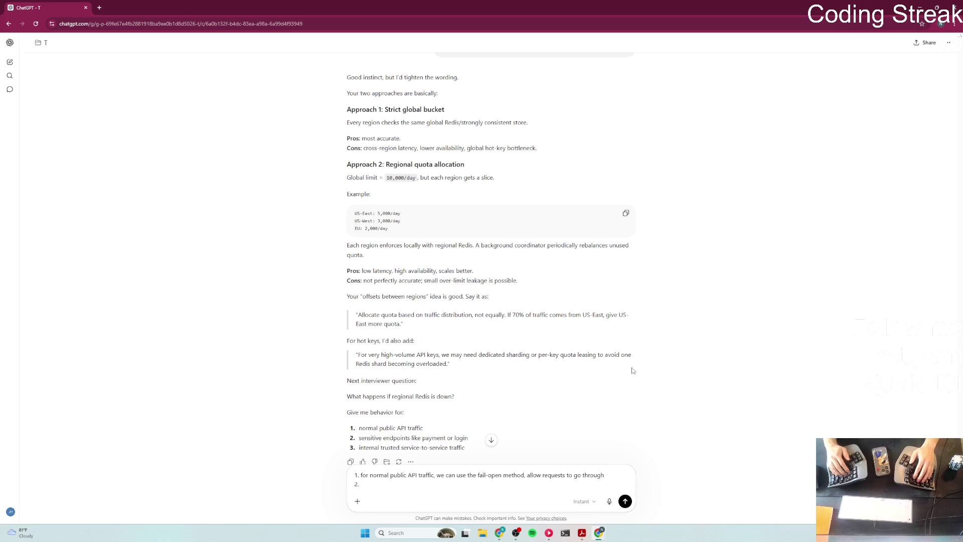
{"action": "scroll", "coordinate": [636, 370], "scroll_direction": "down", "scroll_amount": 1}
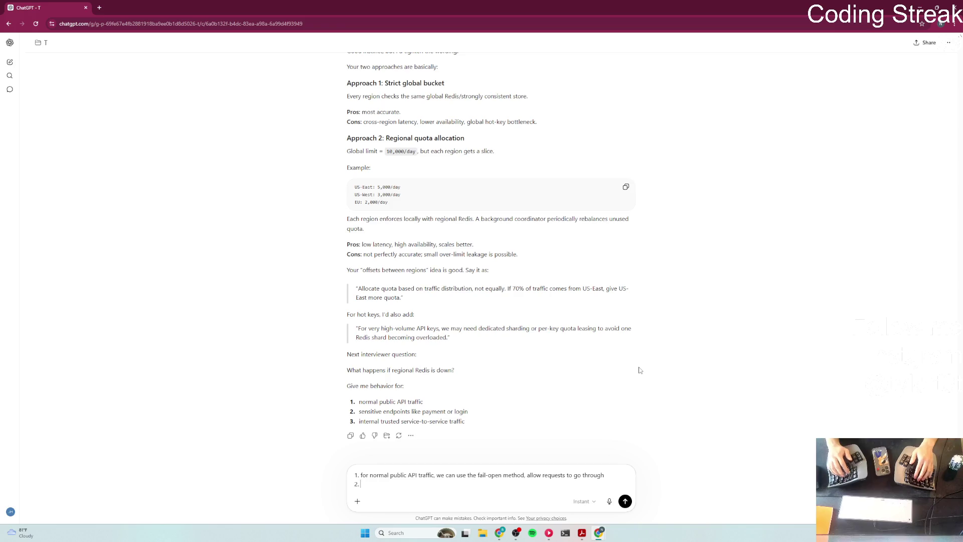
{"action": "type", "text": "sen"}
{"action": "type", "text": "sitive en"}
{"action": "type", "text": "dpoints "}
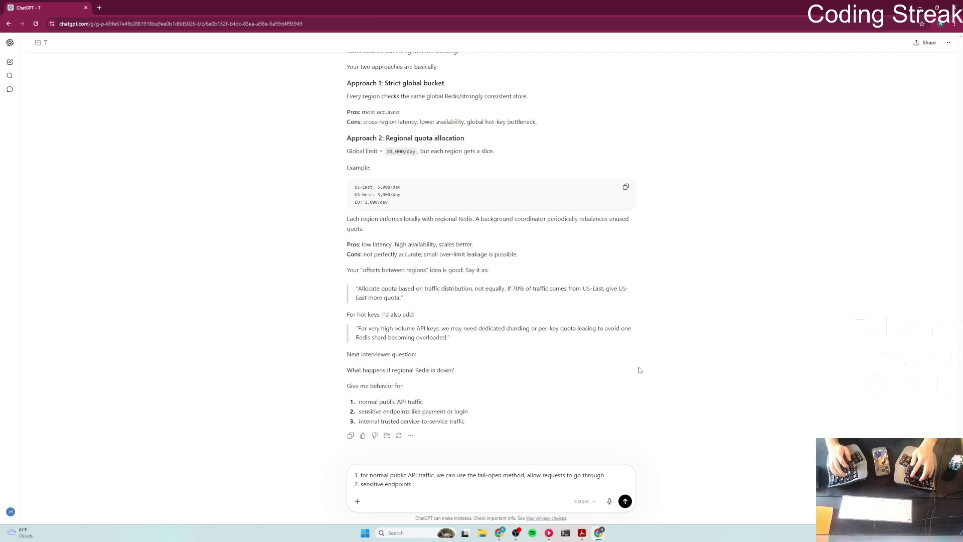
{"action": "type", "text": "hou"}
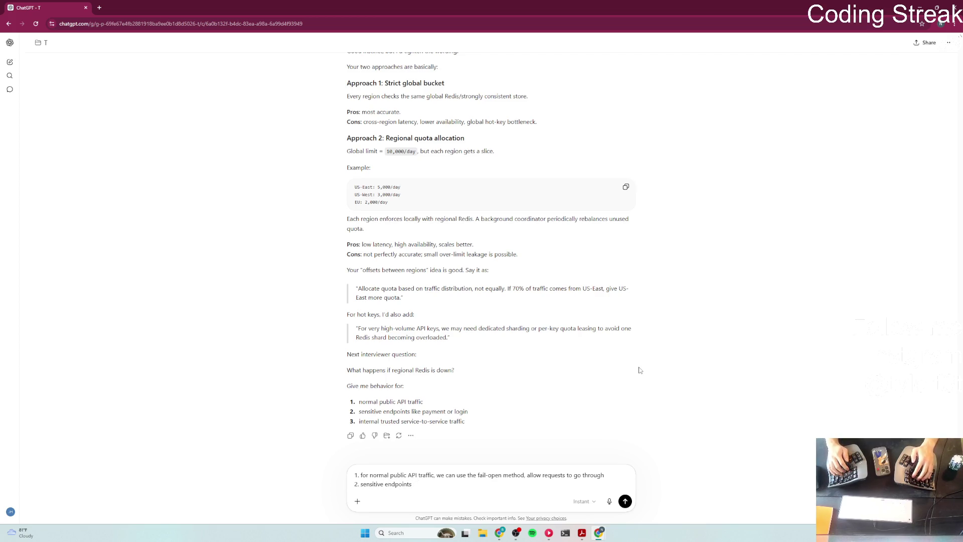
{"action": "type", "text": " we should use "}
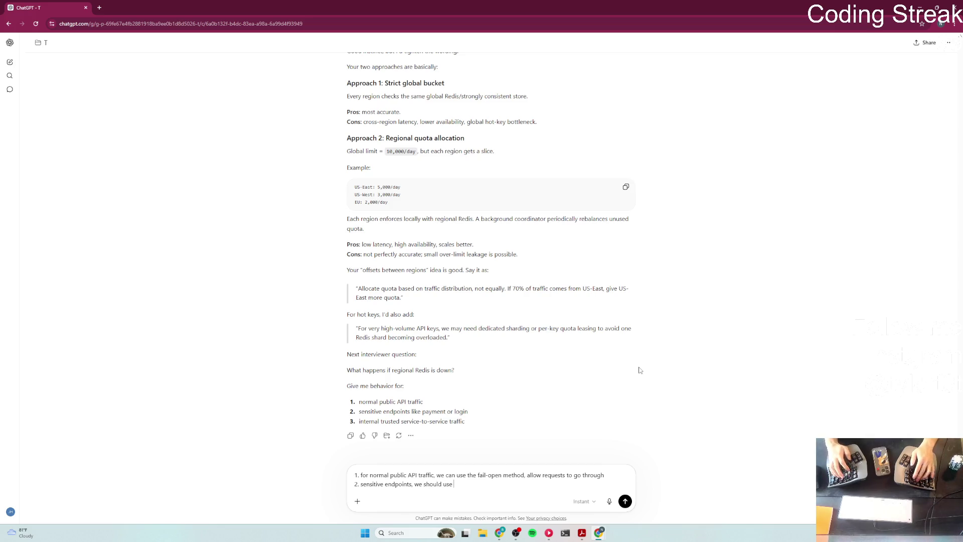
{"action": "type", "text": "failosed,"}
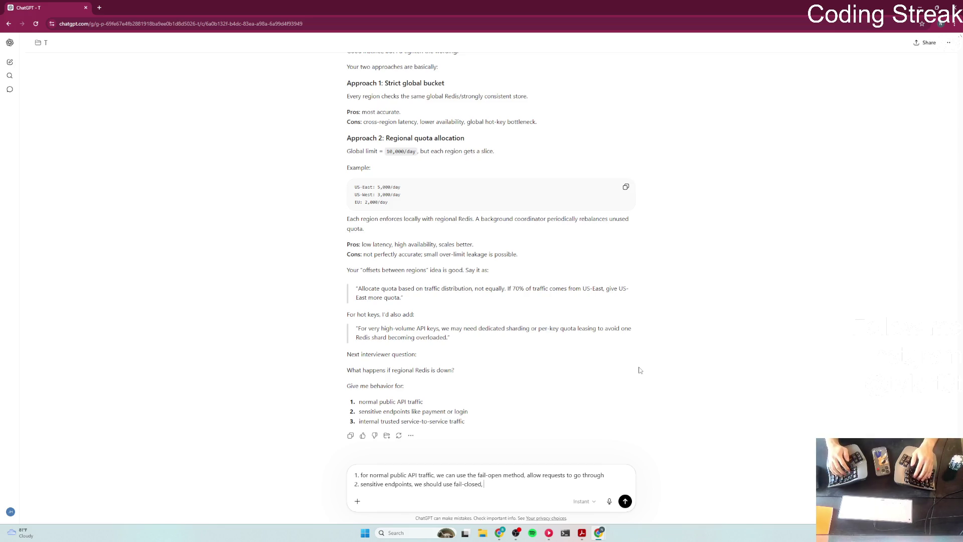
{"action": "key", "text": "BackSpace"}
{"action": "key", "text": "BackSpace"}
{"action": "type", "text": ", b"}
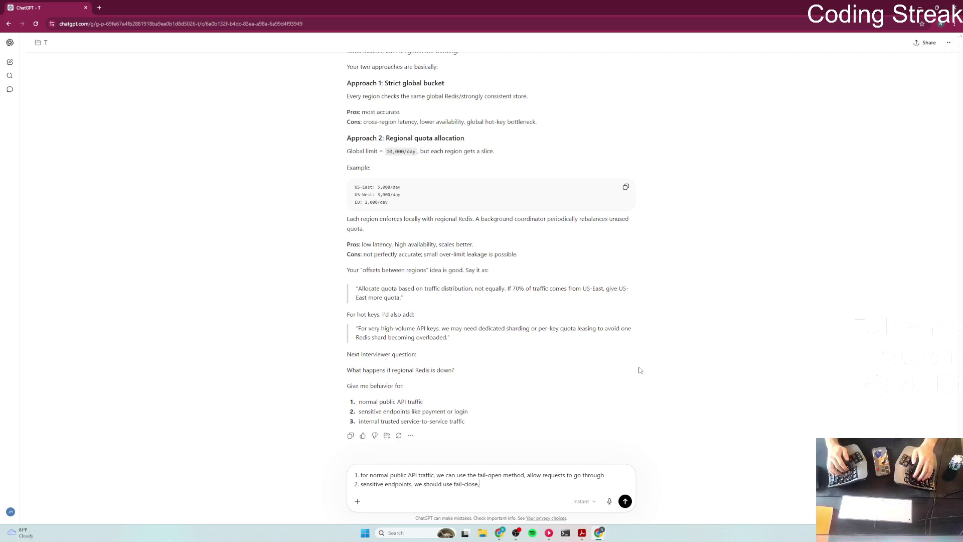
{"action": "type", "text": "est to"}
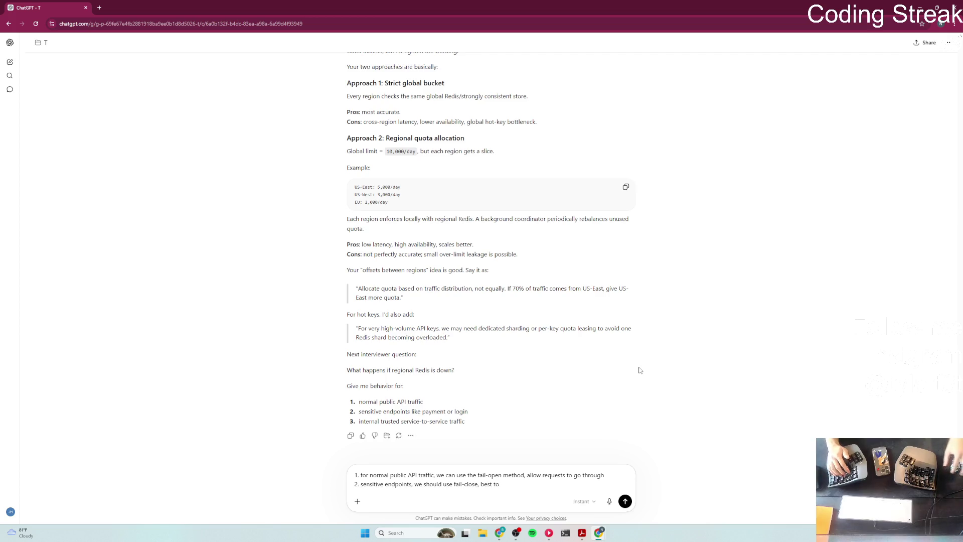
{"action": "type", "text": "close, best to "}
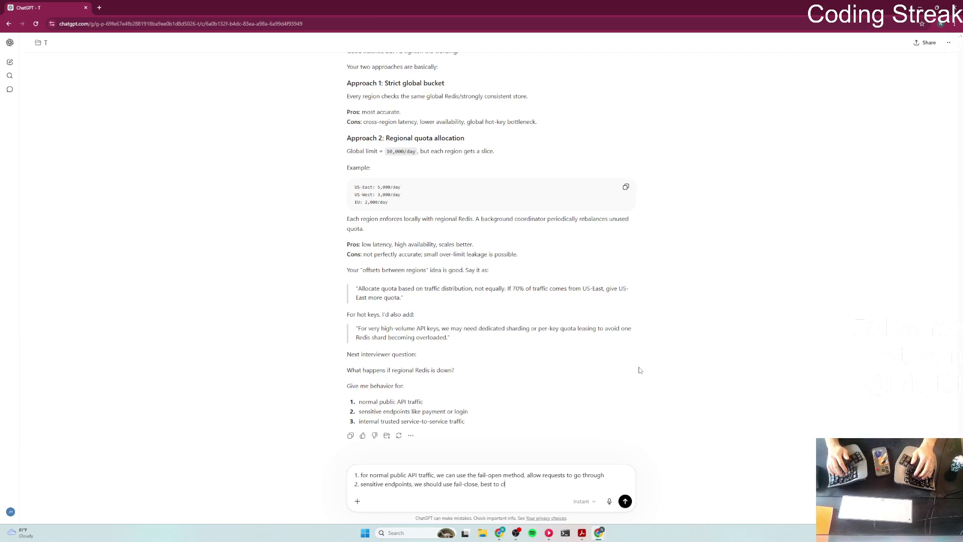
{"action": "type", "text": "return"}
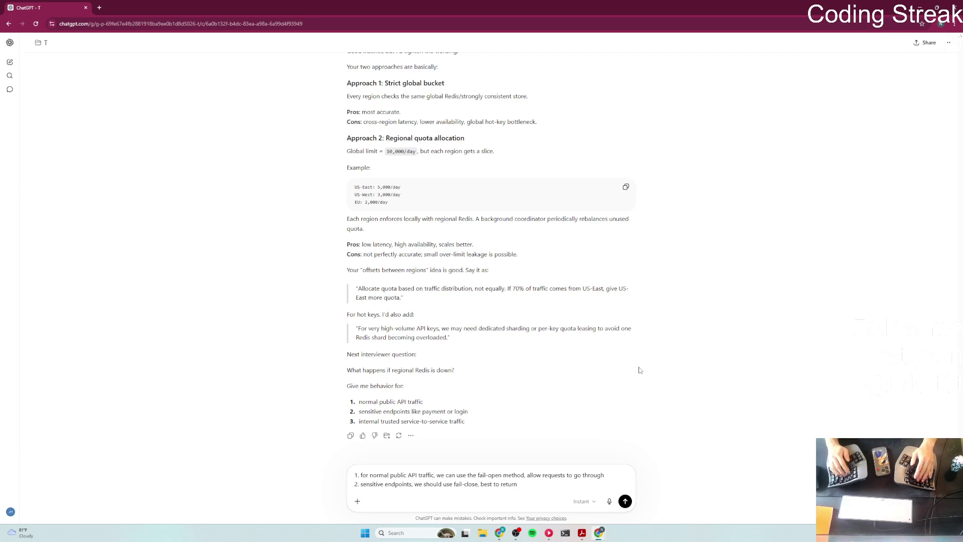
{"action": "type", "text": " error then to"}
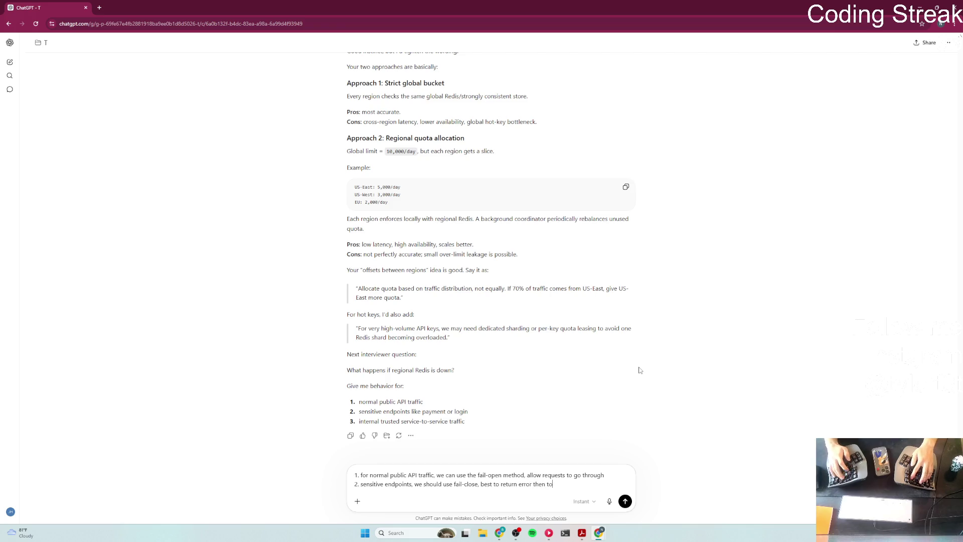
{"action": "type", "text": " allow any requests to go through with these"}
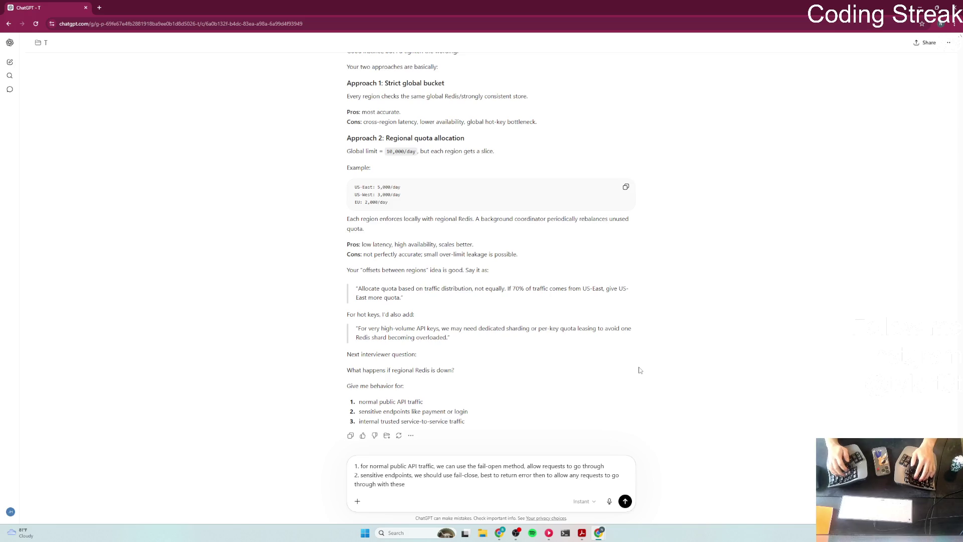
Step: Add point 3 on fail-open with another layer for sensitive internal traffic, and send the answer
{"action": "key", "text": "shift+Return"}
{"action": "type", "text": "3. "}
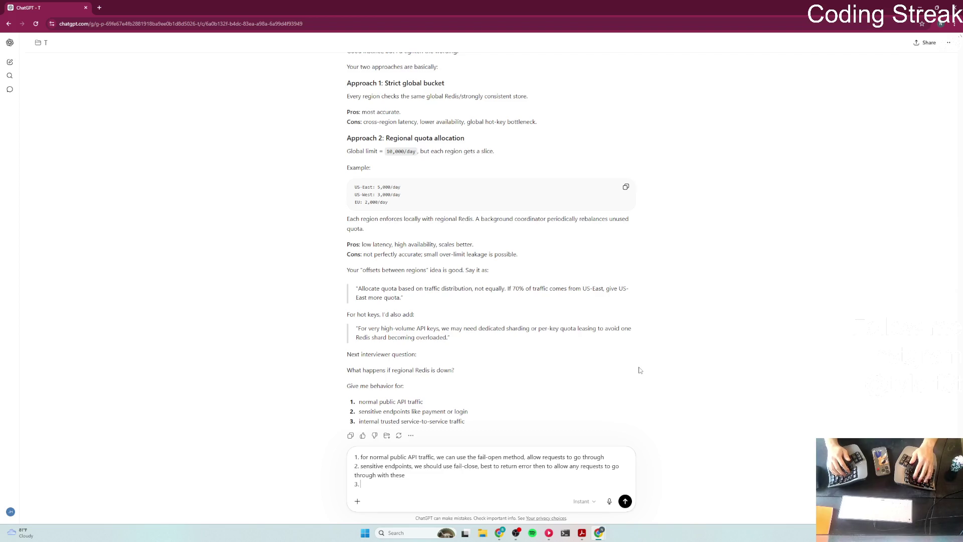
{"action": "type", "text": "I woul"}
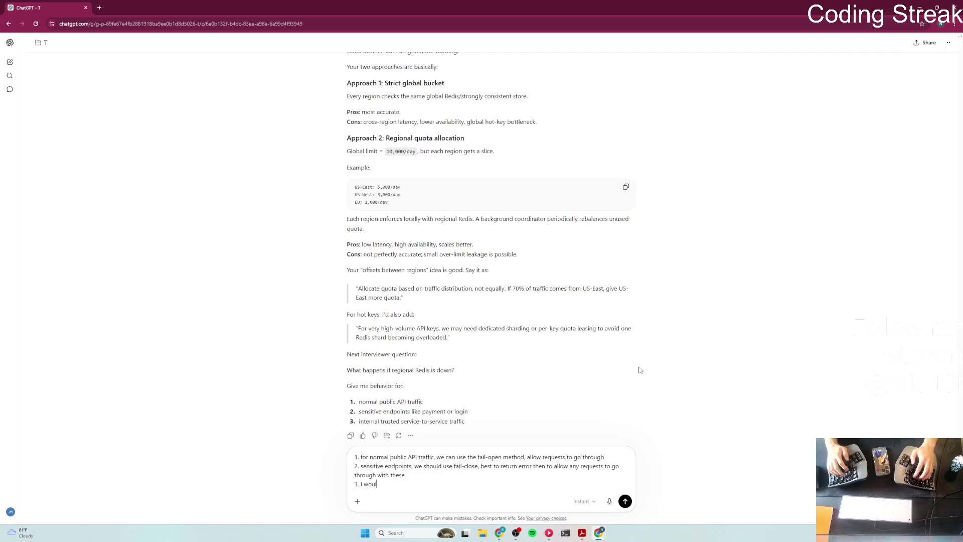
{"action": "type", "text": "d once again use"}
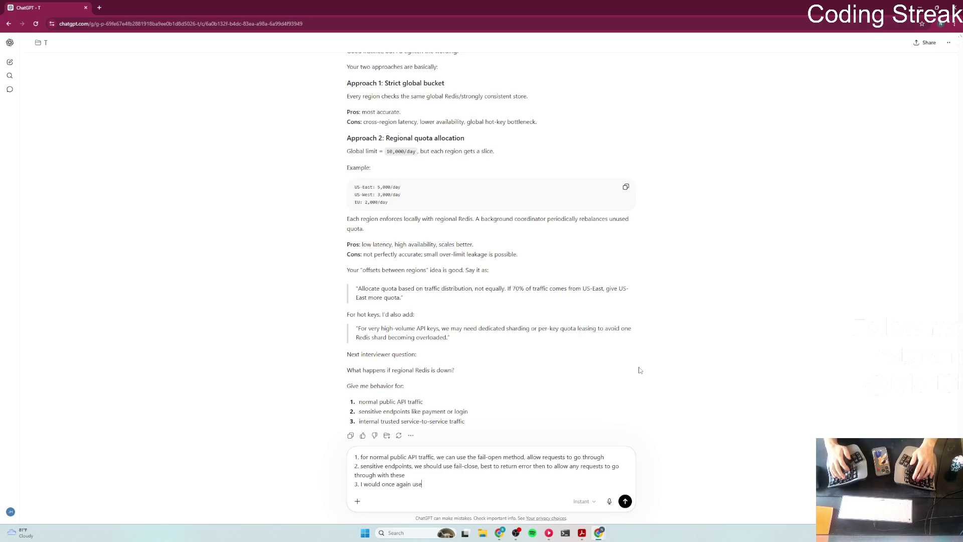
{"action": "type", "text": " fai"}
{"action": "type", "text": "l-open, i"}
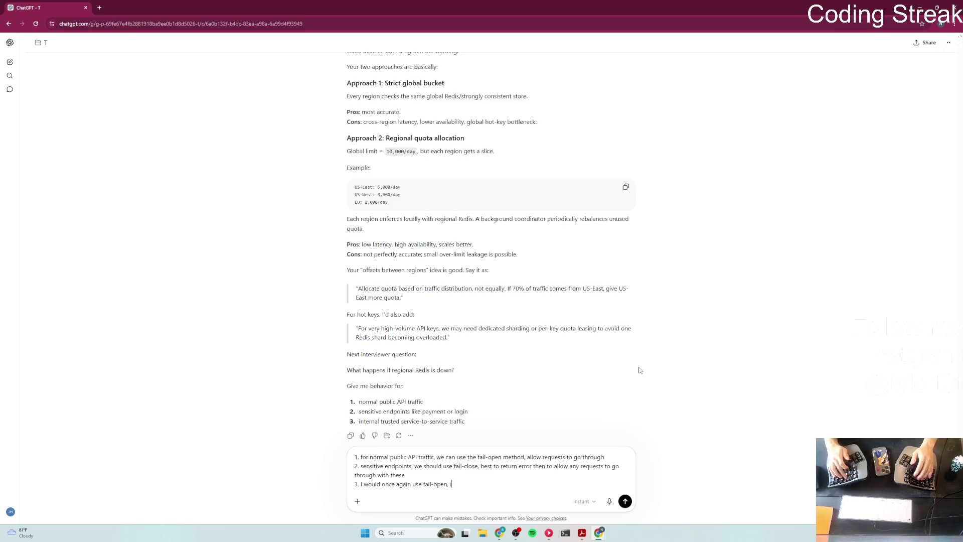
{"action": "type", "text": "f we have s"}
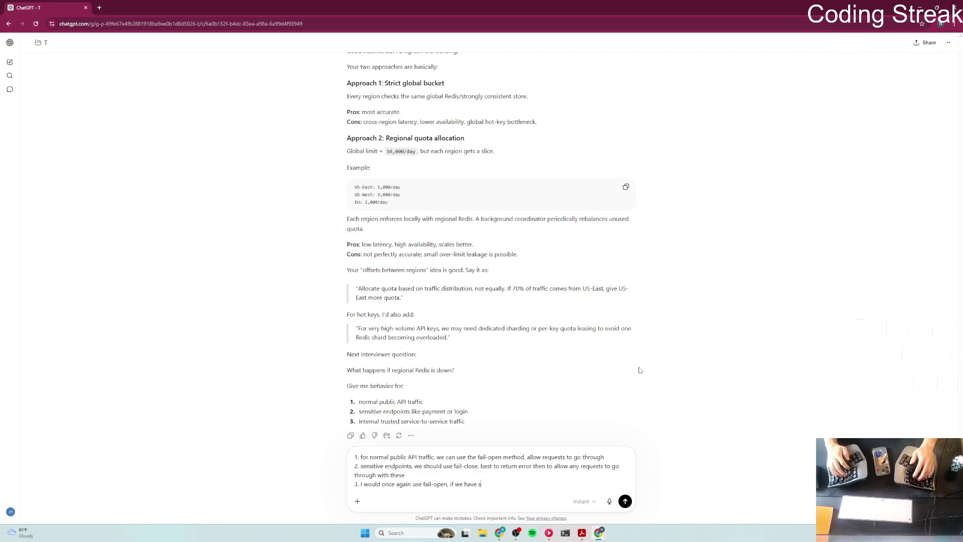
{"action": "type", "text": "ensitive"}
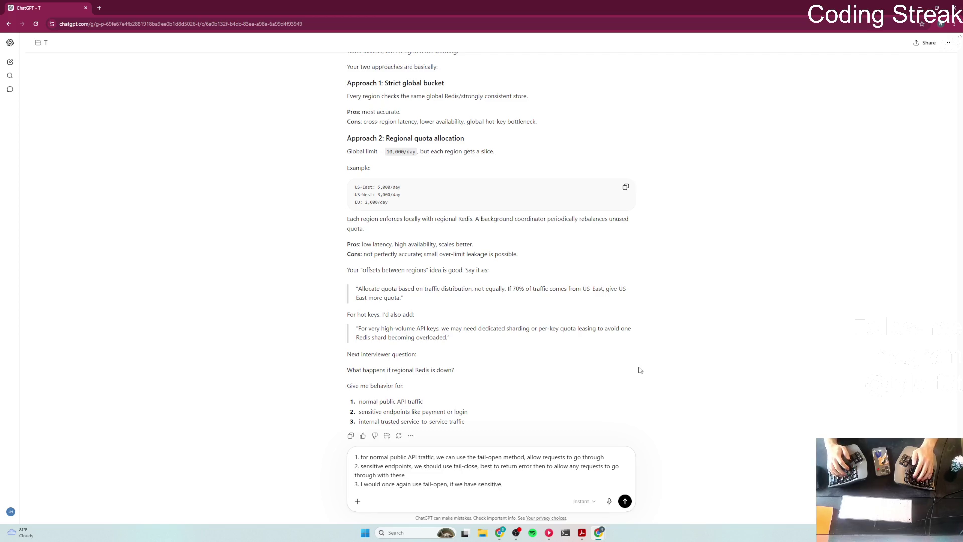
{"action": "type", "text": ", we can have anoth"}
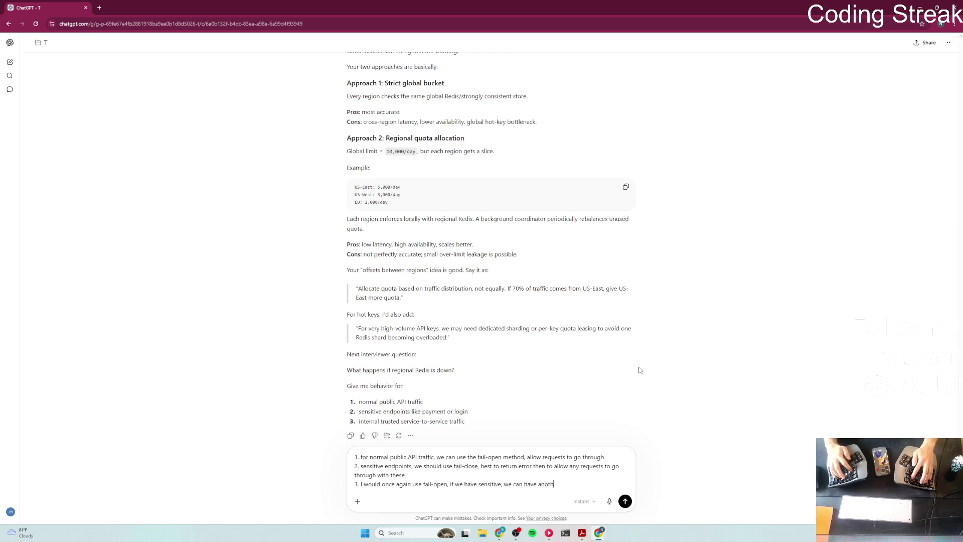
{"action": "type", "text": "er layer betwe"}
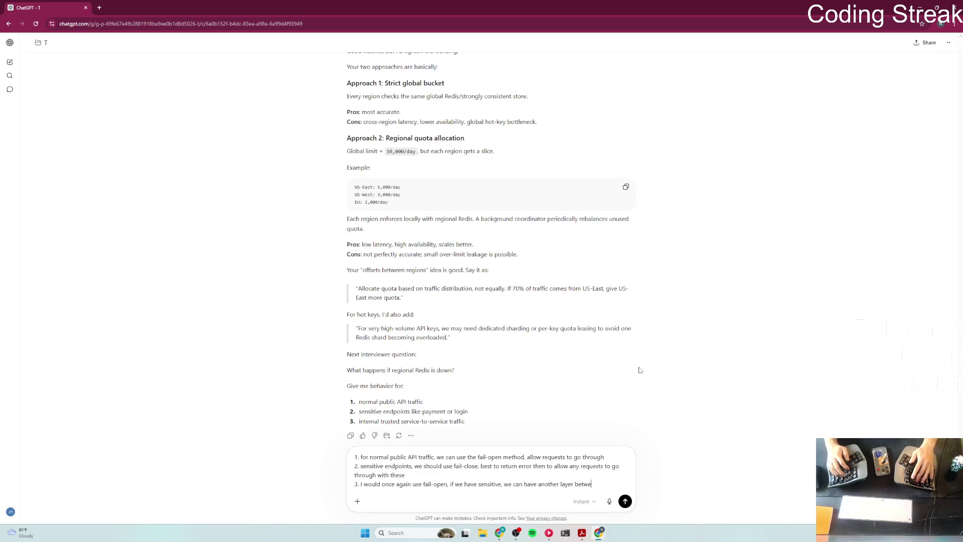
{"action": "type", "text": "en them,"}
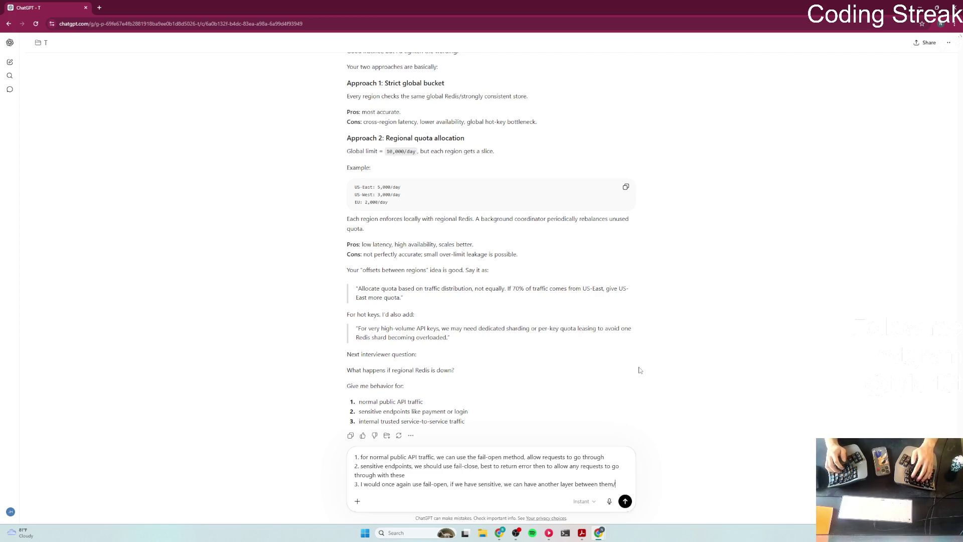
{"action": "type", "text": "r ev"}
{"action": "type", "text": "using specific "}
{"action": "type", "text": "key th"}
{"action": "type", "text": "at would al"}
{"action": "type", "text": "low to "}
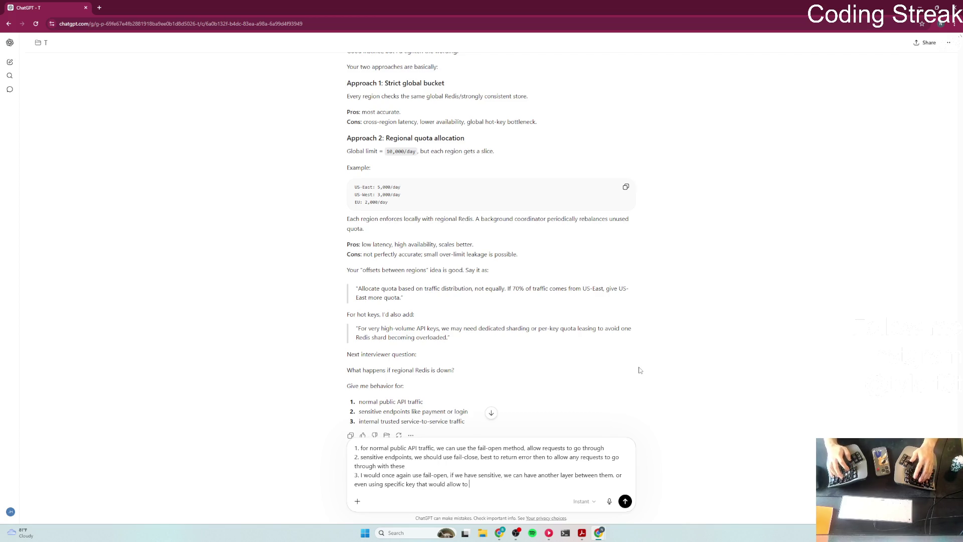
{"action": "type", "text": "bypassese checks"}
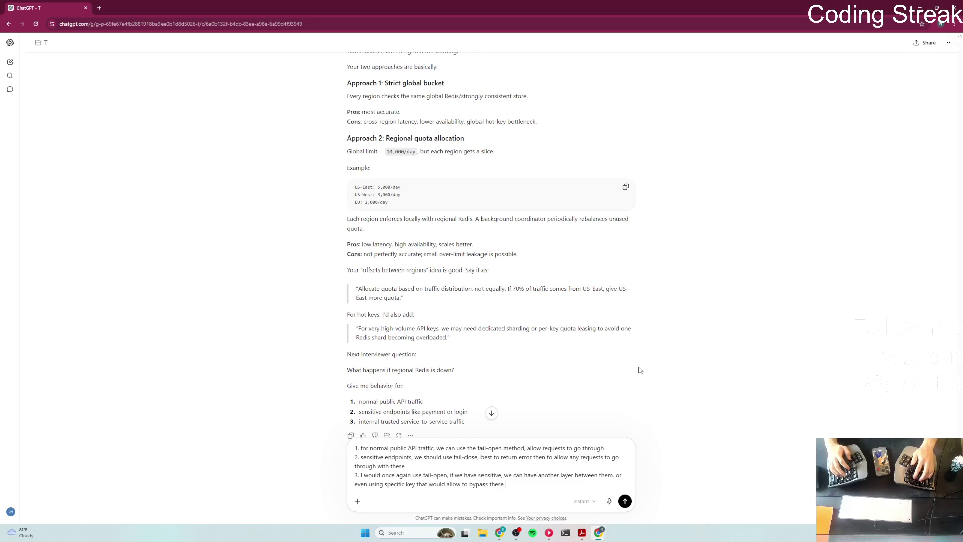
{"action": "key", "text": "Return"}
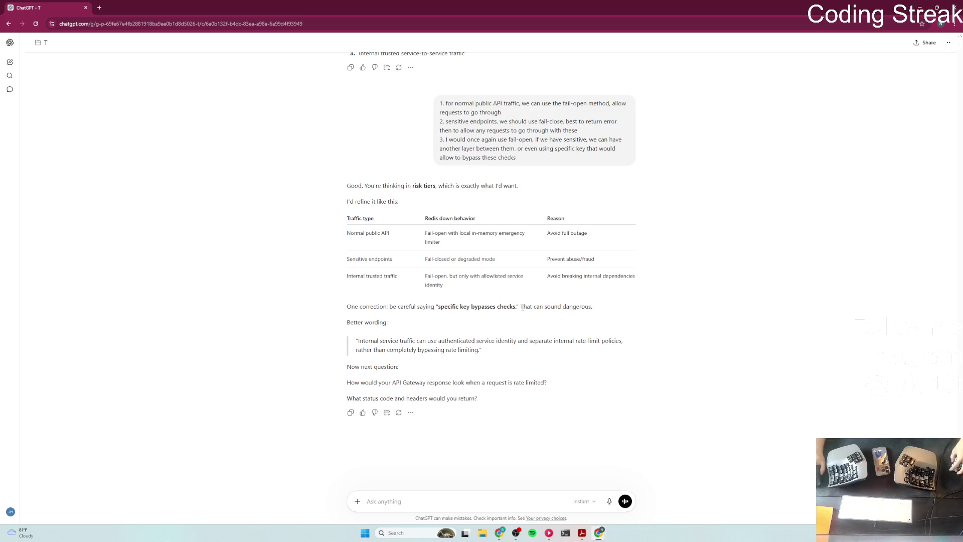
Step: Highlight the 'can sound dangerous' warning, the better wording, and the rate-limited response question
{"action": "left_click_drag", "start_coordinate": [520, 306], "coordinate": [617, 306]}
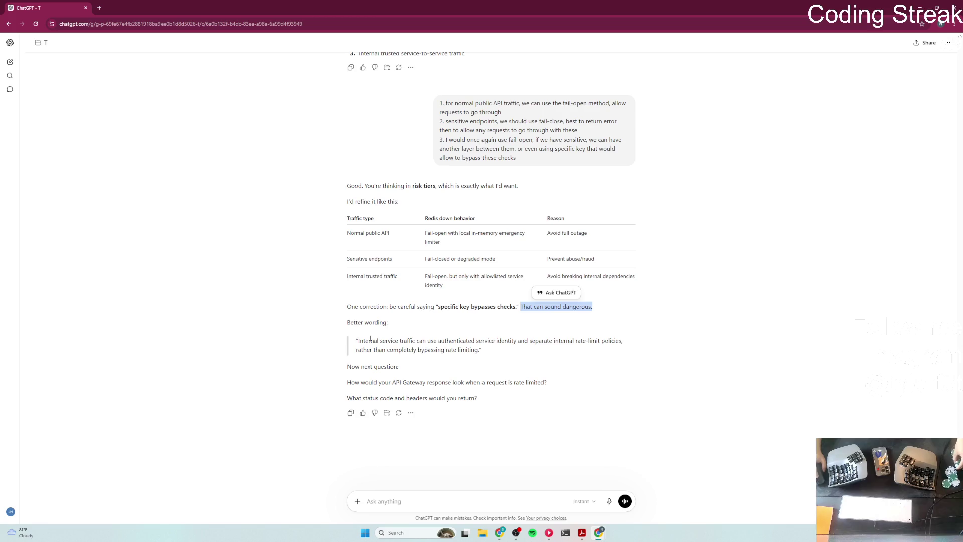
{"action": "left_click_drag", "start_coordinate": [359, 341], "coordinate": [473, 341]}
{"action": "left_click", "coordinate": [568, 358]}
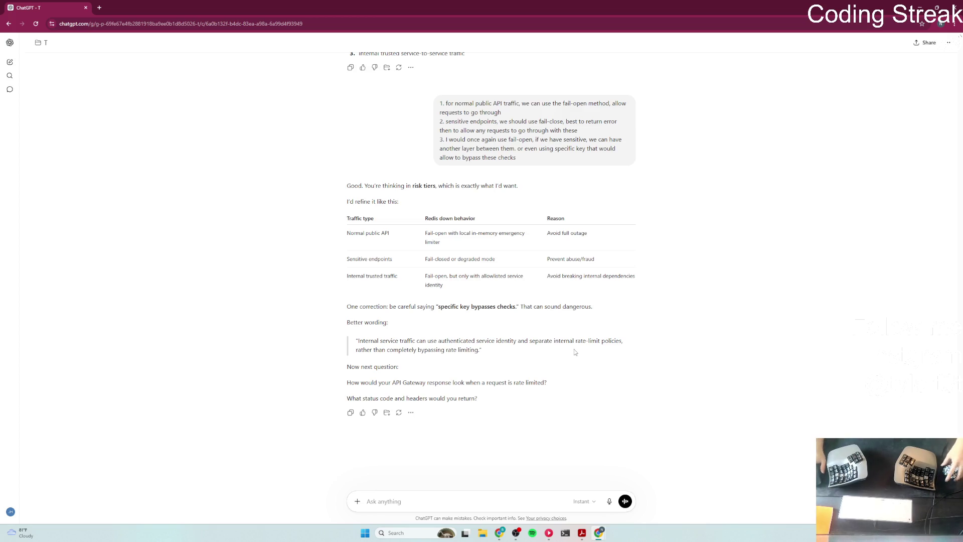
{"action": "left_click_drag", "start_coordinate": [347, 382], "coordinate": [552, 386]}
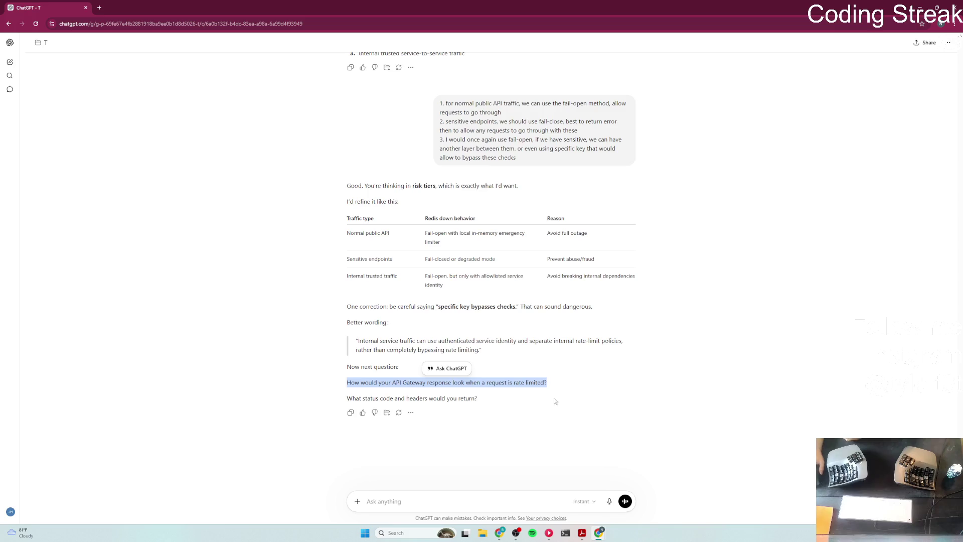
{"action": "left_click", "coordinate": [456, 494]}
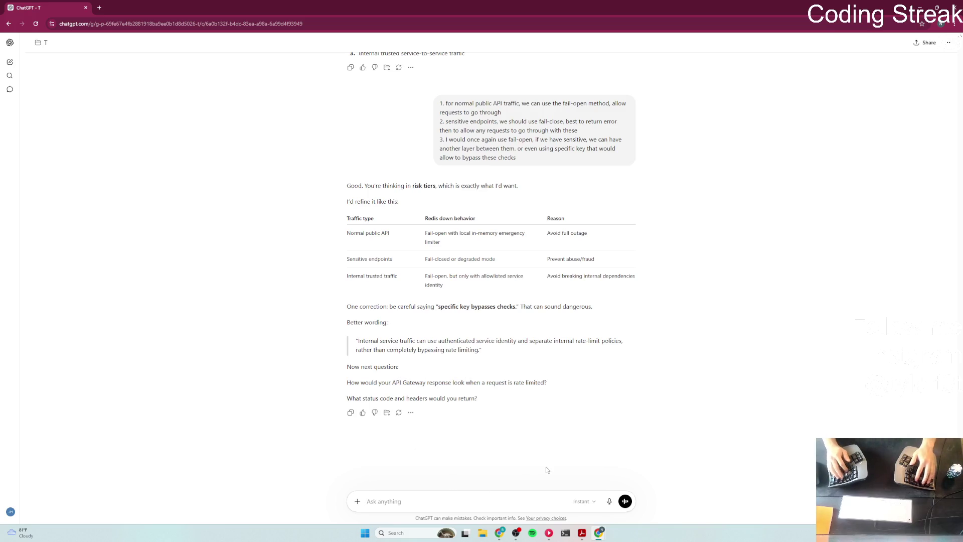
Step: Send the reply '429 Rate Limit Exceeded, with quotas (?) and retry time.'
{"action": "type", "text": "429 F"}
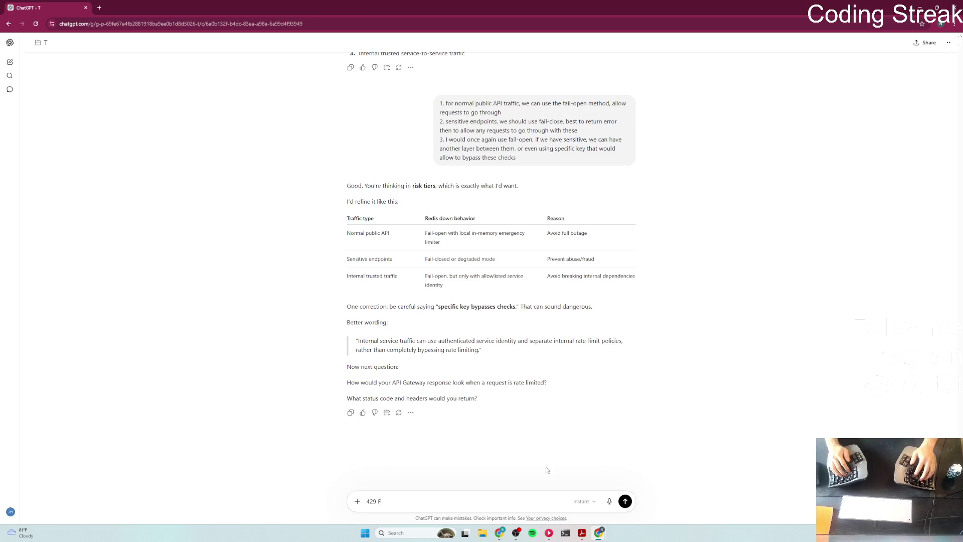
{"action": "type", "text": " Ra"}
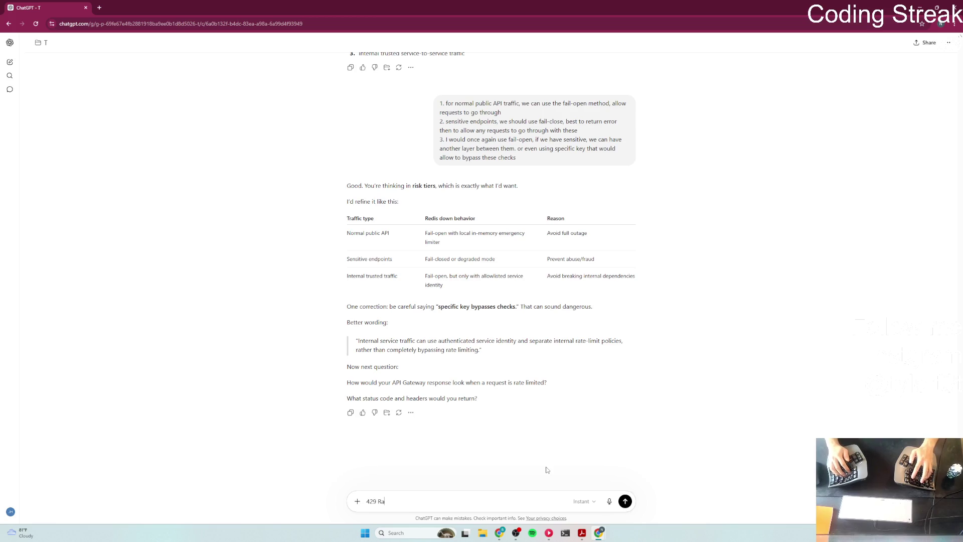
{"action": "type", "text": "te mit "}
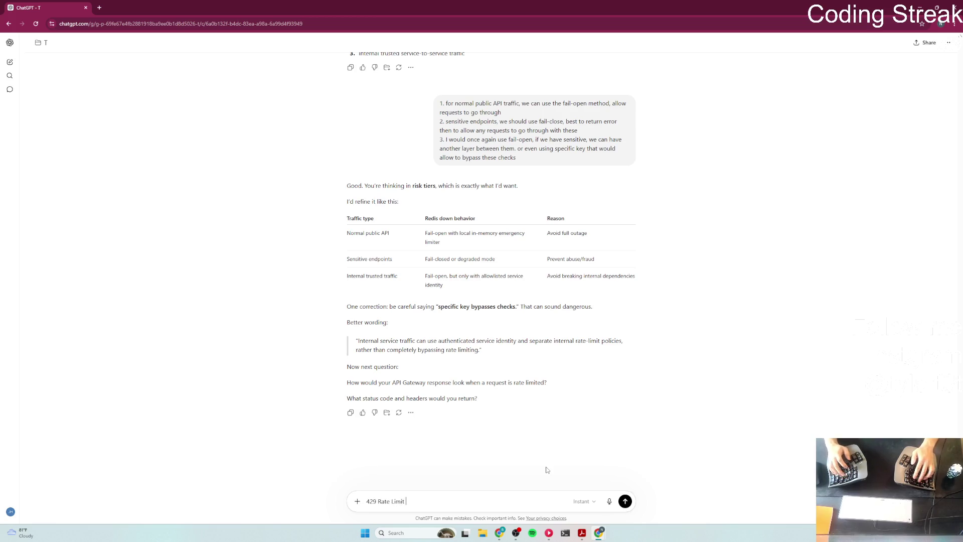
{"action": "type", "text": "Eeed"}
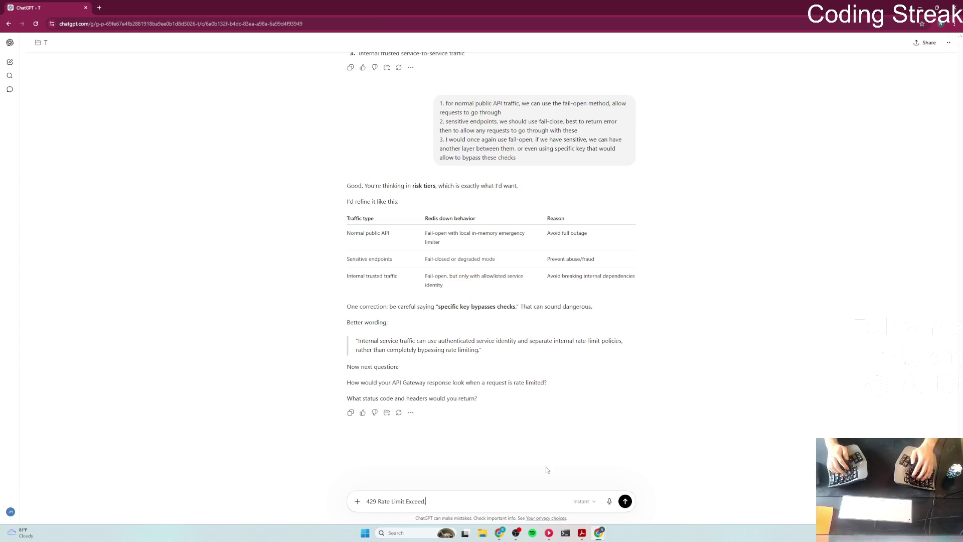
{"action": "type", "text": " with quota"}
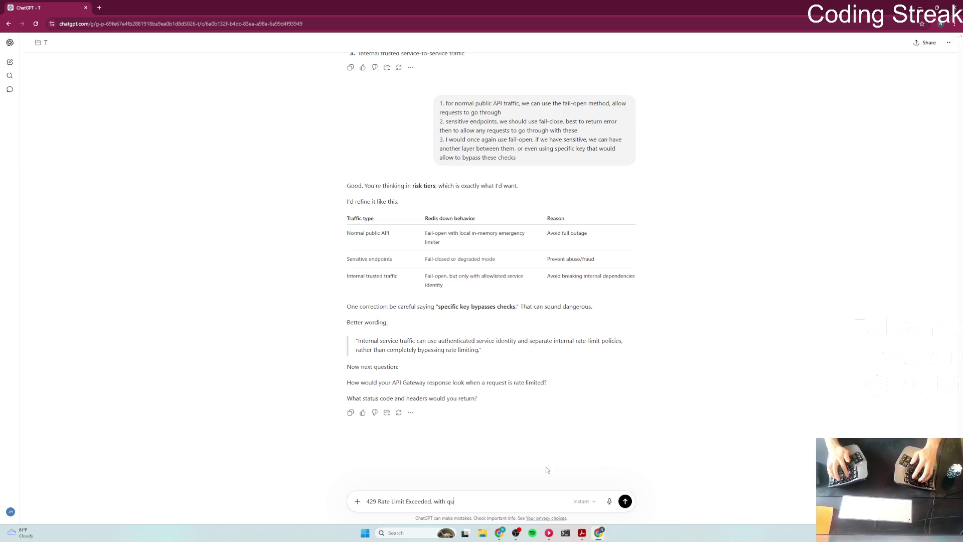
{"action": "key", "text": "BackSpace"}
{"action": "key", "text": "BackSpace"}
{"action": "type", "text": "tas"}
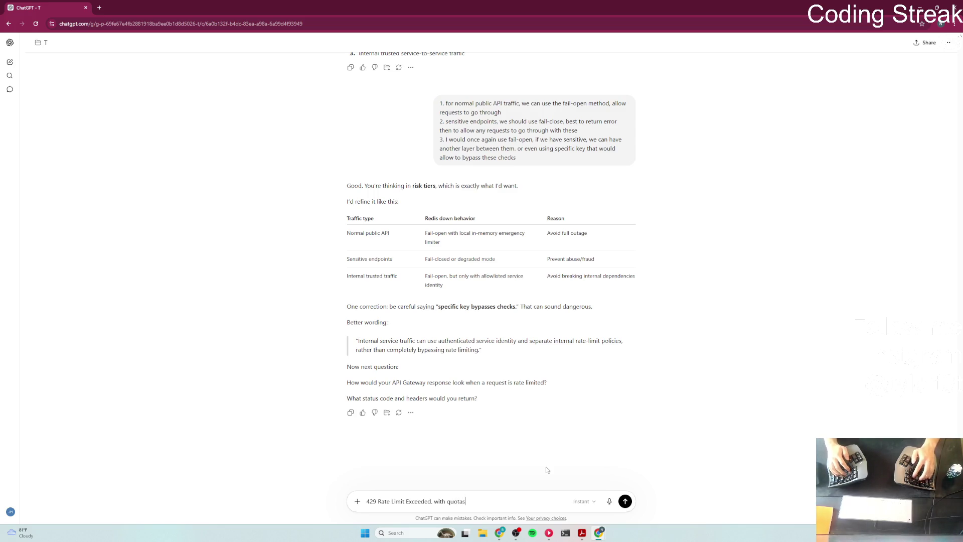
{"action": "key", "text": "BackSpace"}
{"action": "key", "text": "BackSpace"}
{"action": "key", "text": "BackSpace"}
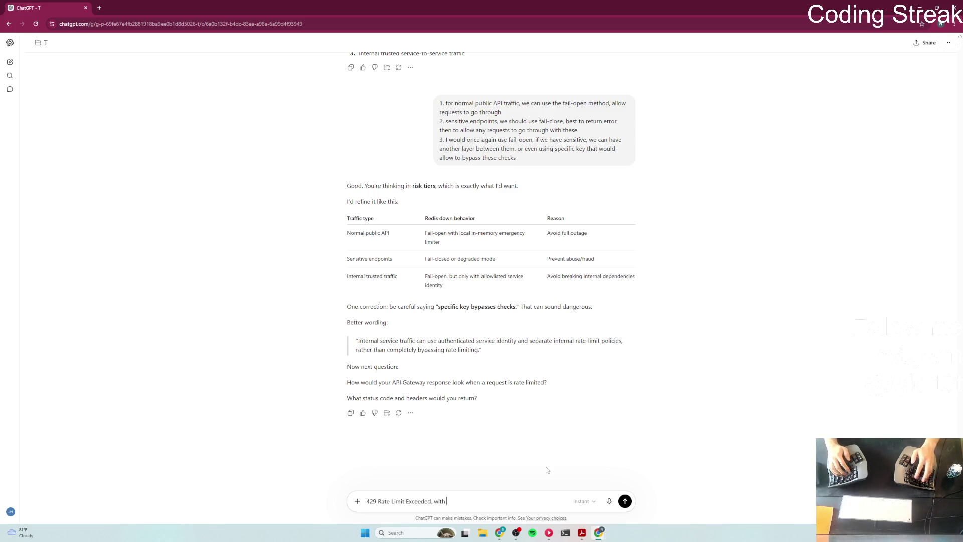
{"action": "type", "text": "qulta"}
{"action": "type", "text": "otas"}
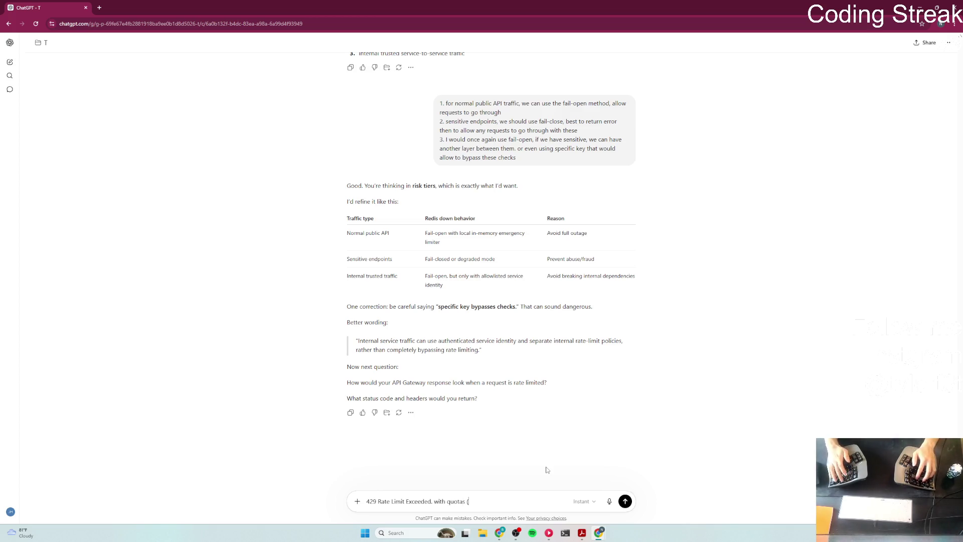
{"action": "type", "text": " and retr"}
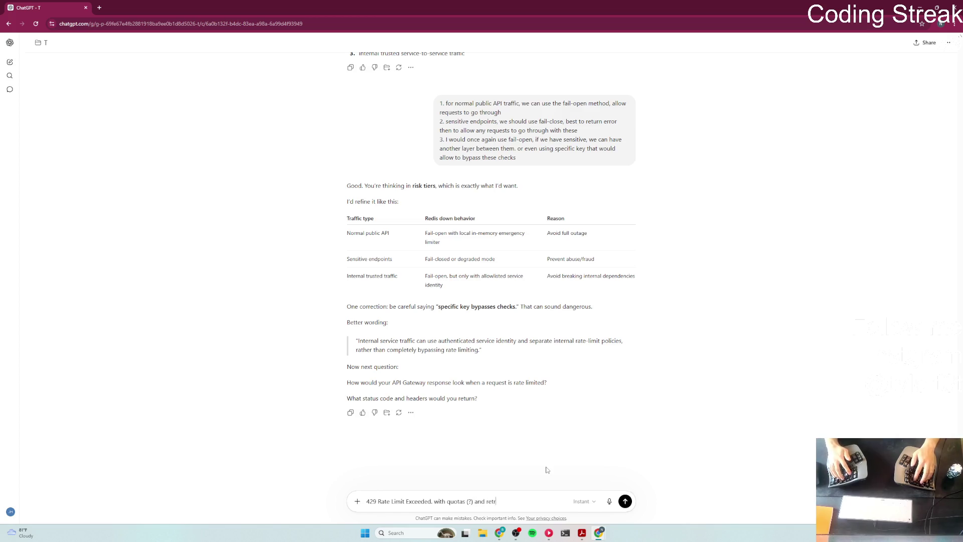
{"action": "type", "text": "y time."}
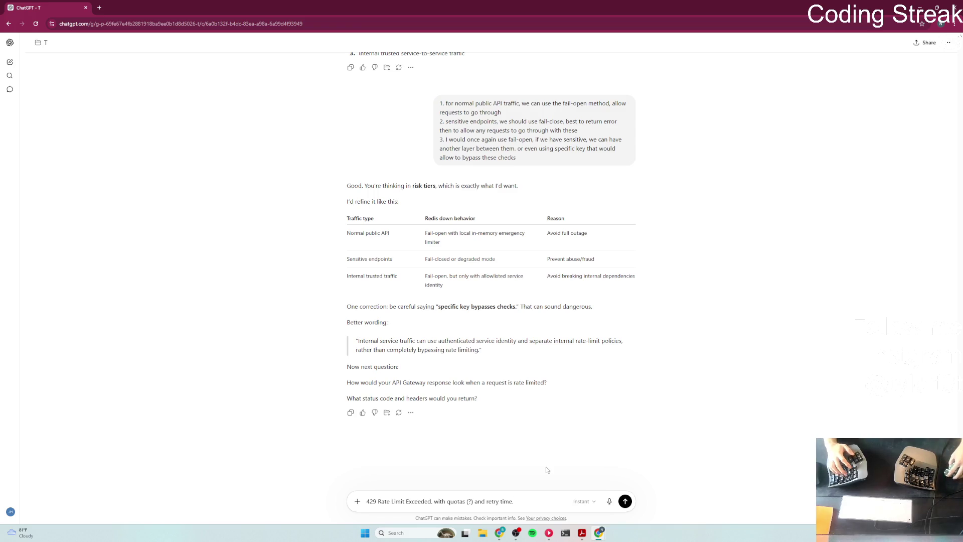
{"action": "key", "text": "Return"}
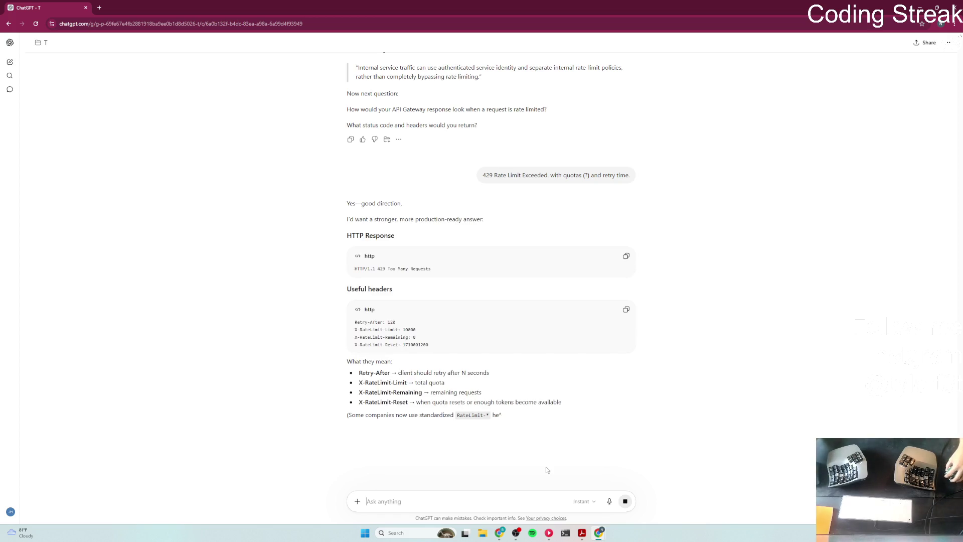
{"action": "triple_click", "coordinate": [471, 266]}
{"action": "left_click", "coordinate": [289, 293]}
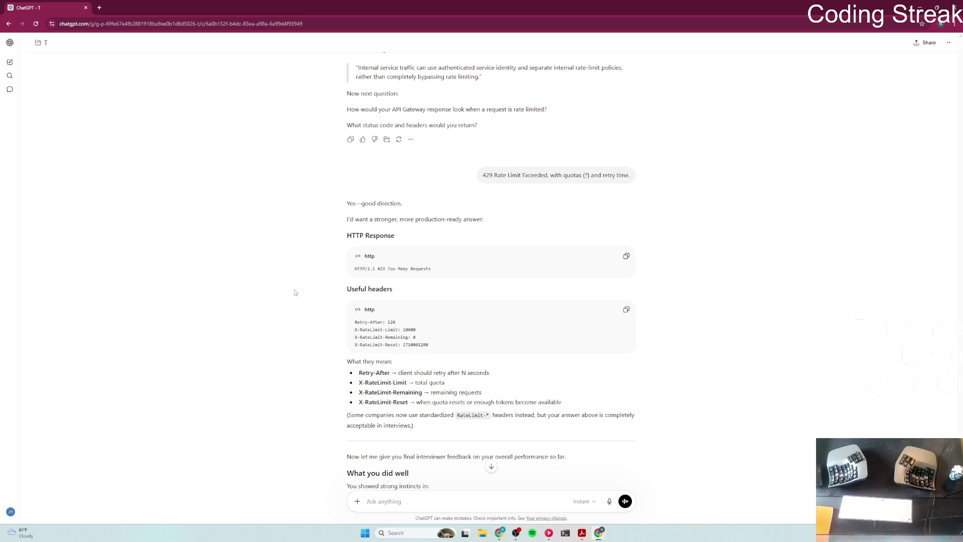
{"action": "scroll", "coordinate": [288, 293], "scroll_direction": "down", "scroll_amount": 1}
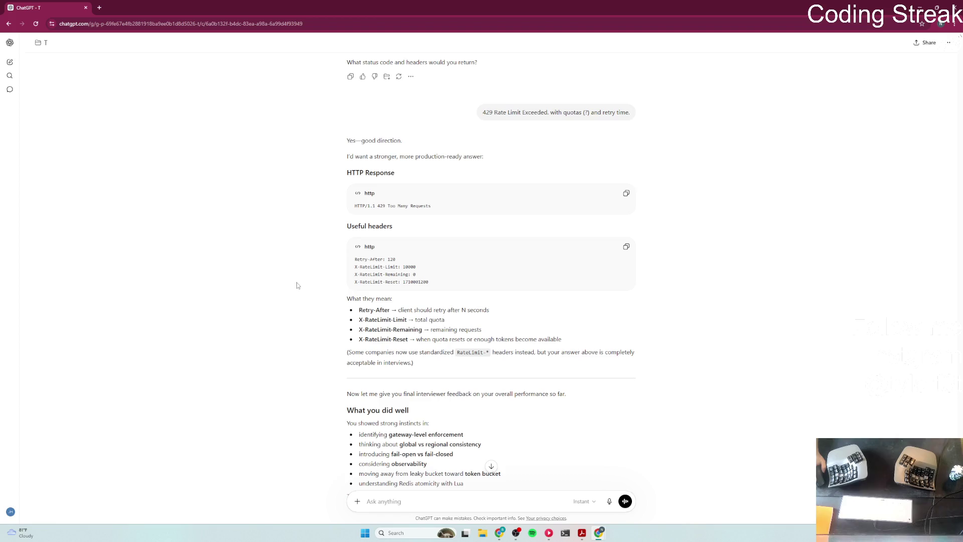
{"action": "scroll", "coordinate": [293, 287], "scroll_direction": "down", "scroll_amount": 3}
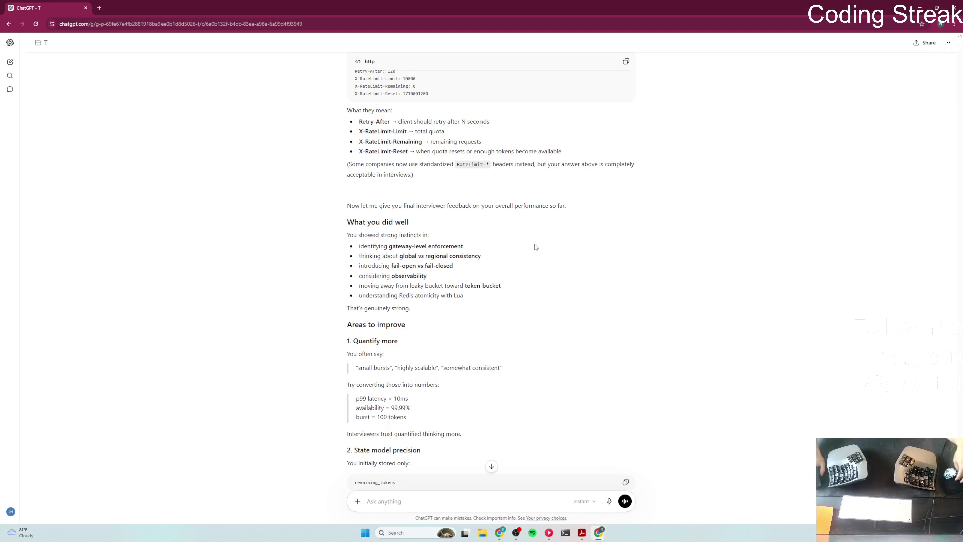
{"action": "scroll", "coordinate": [532, 241], "scroll_direction": "down", "scroll_amount": 1}
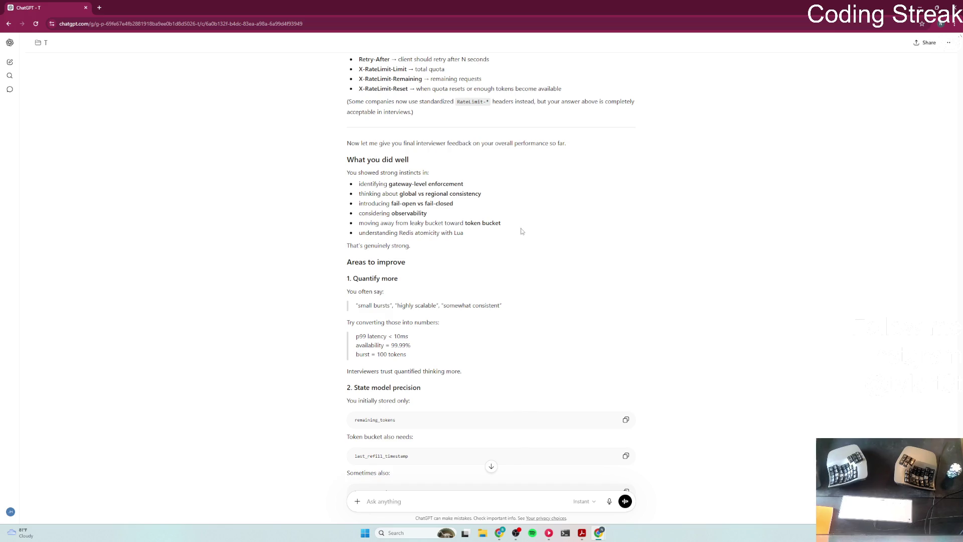
{"action": "scroll", "coordinate": [507, 229], "scroll_direction": "down", "scroll_amount": 3}
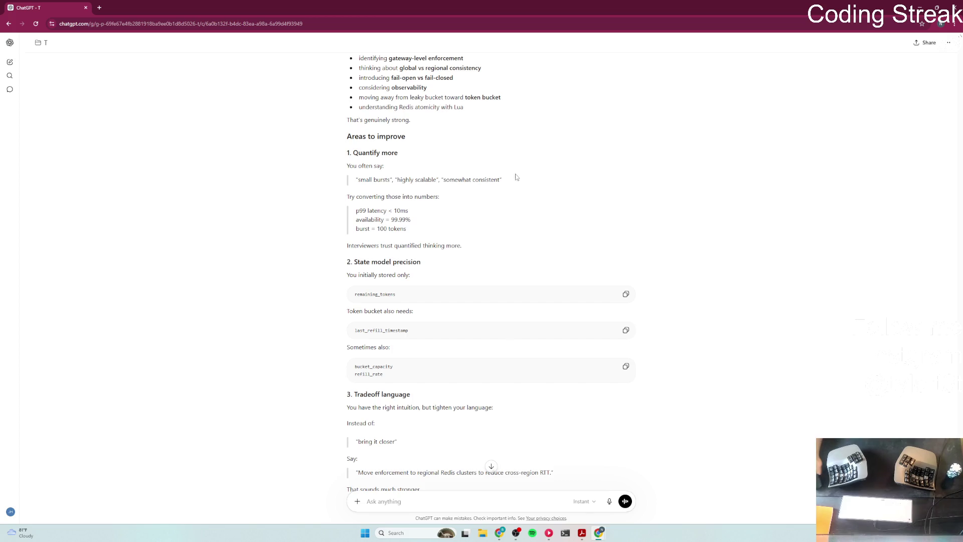
{"action": "triple_click", "coordinate": [349, 196]}
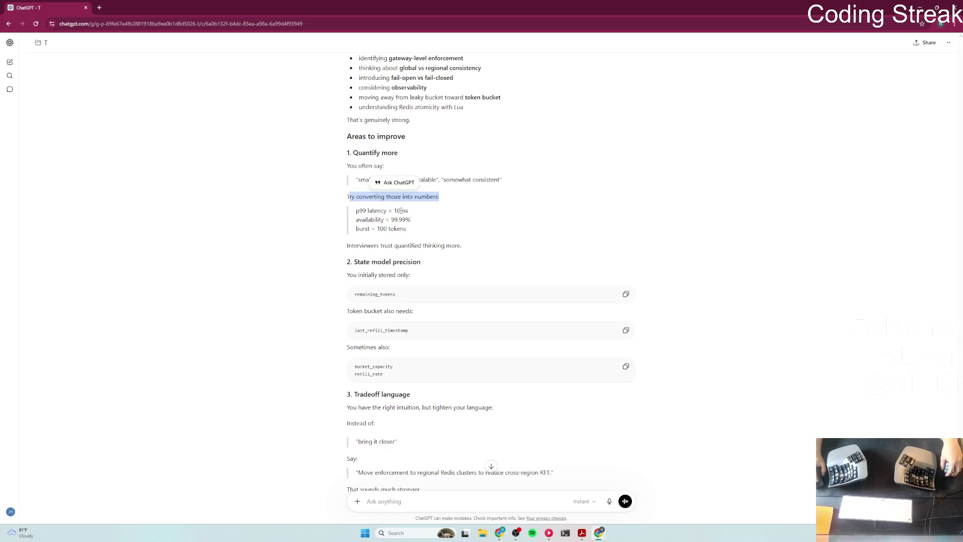
{"action": "left_click", "coordinate": [336, 209]}
{"action": "mouse_move", "coordinate": [355, 211]}
{"action": "left_mouse_down"}
{"action": "mouse_move", "coordinate": [409, 210]}
{"action": "mouse_move", "coordinate": [439, 223]}
{"action": "left_mouse_up"}
{"action": "left_click", "coordinate": [428, 224]}
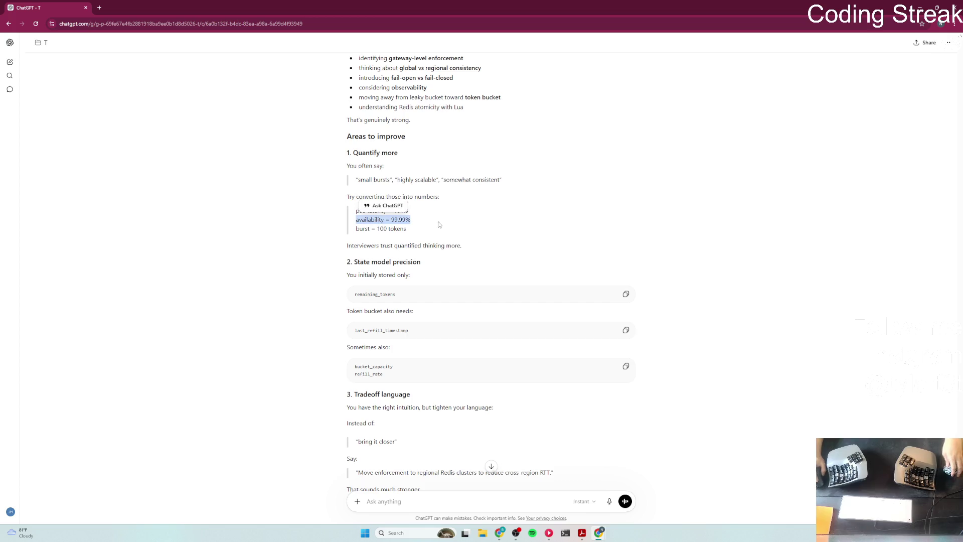
{"action": "left_click_drag", "start_coordinate": [356, 228], "coordinate": [439, 230]}
{"action": "left_click", "coordinate": [461, 223]}
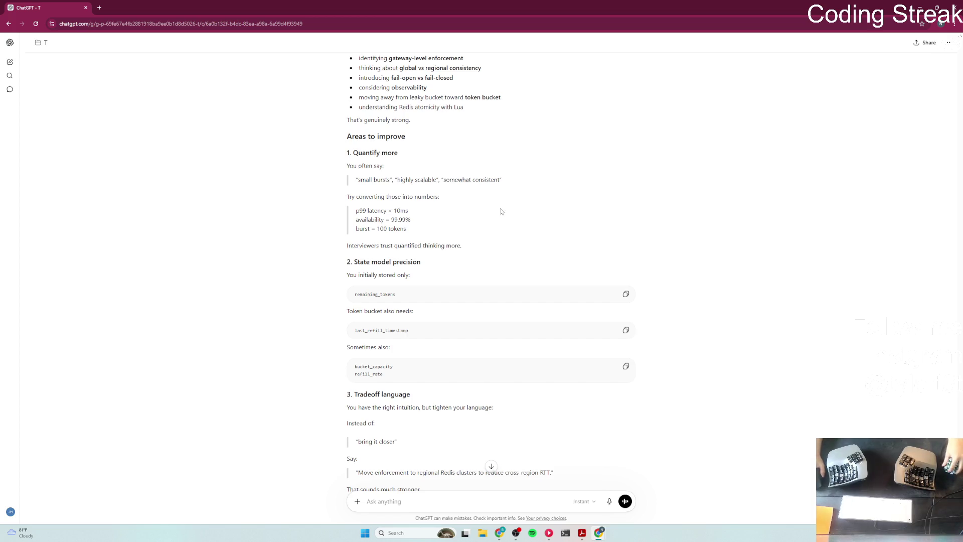
{"action": "scroll", "coordinate": [497, 209], "scroll_direction": "down", "scroll_amount": 1}
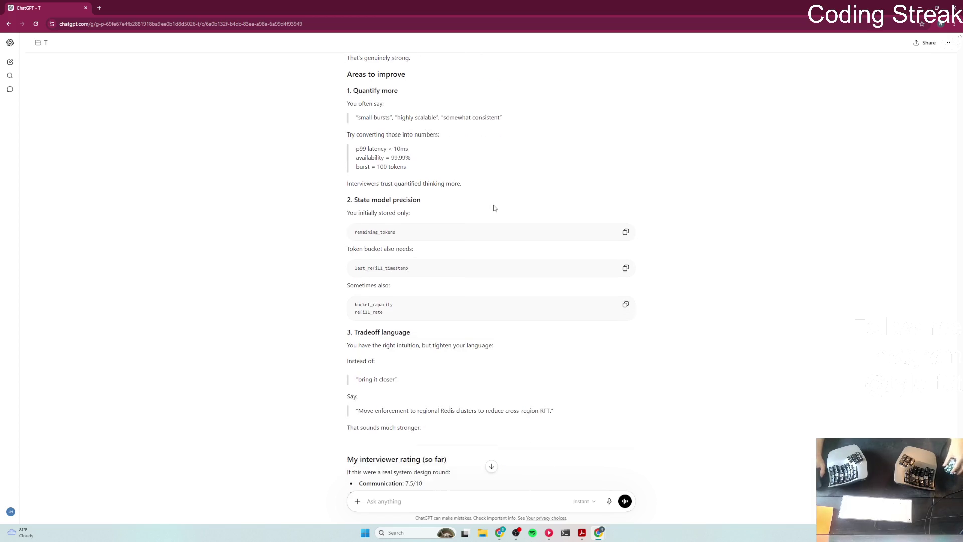
{"action": "left_click", "coordinate": [499, 533]}
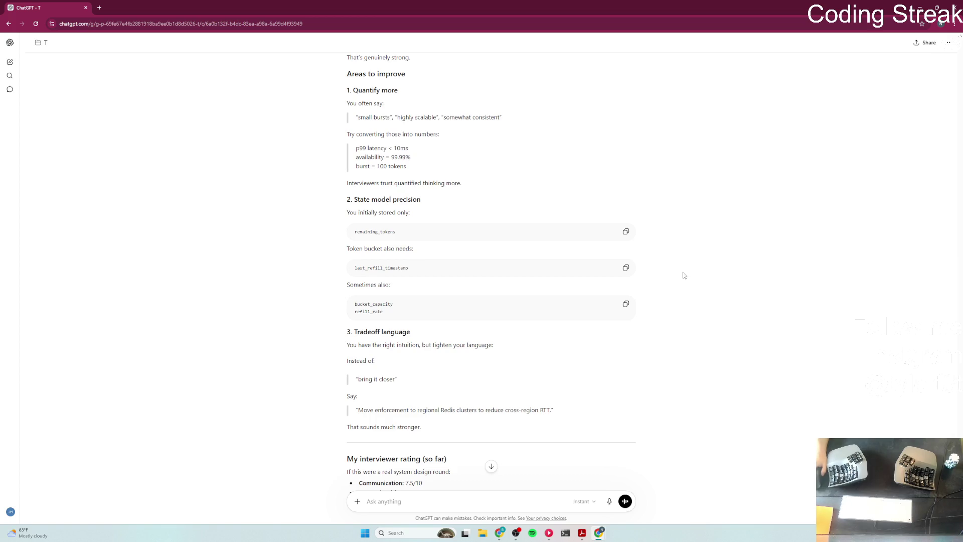
{"action": "scroll", "coordinate": [689, 351], "scroll_direction": "down", "scroll_amount": 1}
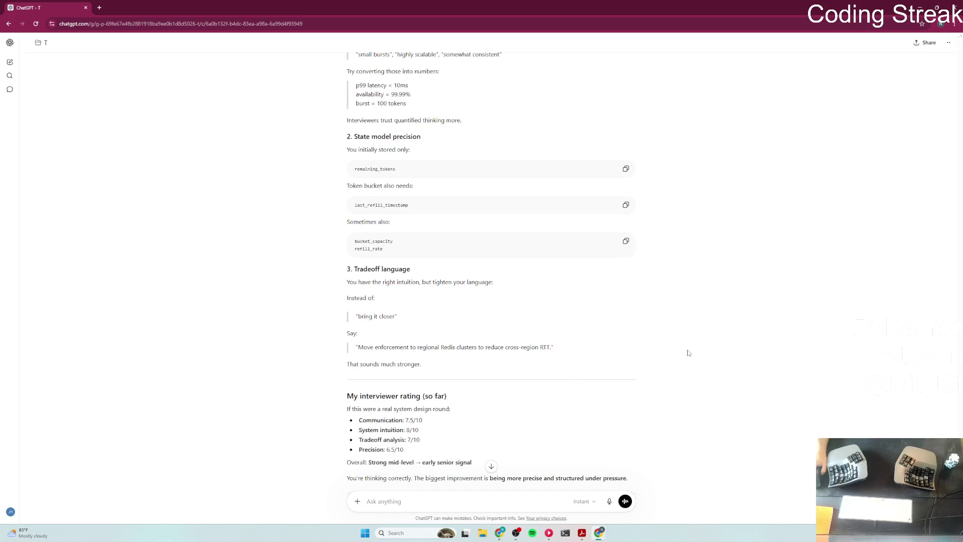
{"action": "left_click_drag", "start_coordinate": [359, 318], "coordinate": [396, 317]}
{"action": "left_click", "coordinate": [443, 318]}
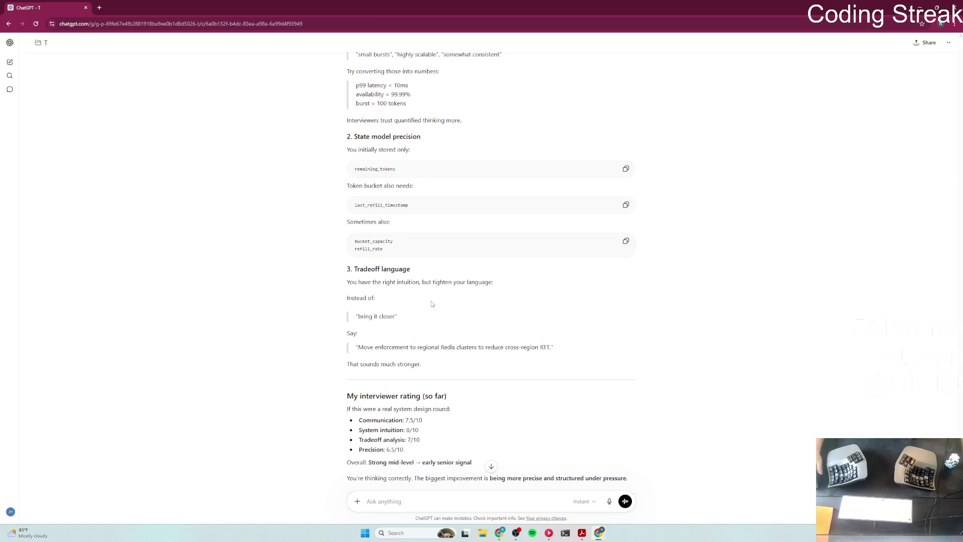
{"action": "double_click", "coordinate": [546, 347]}
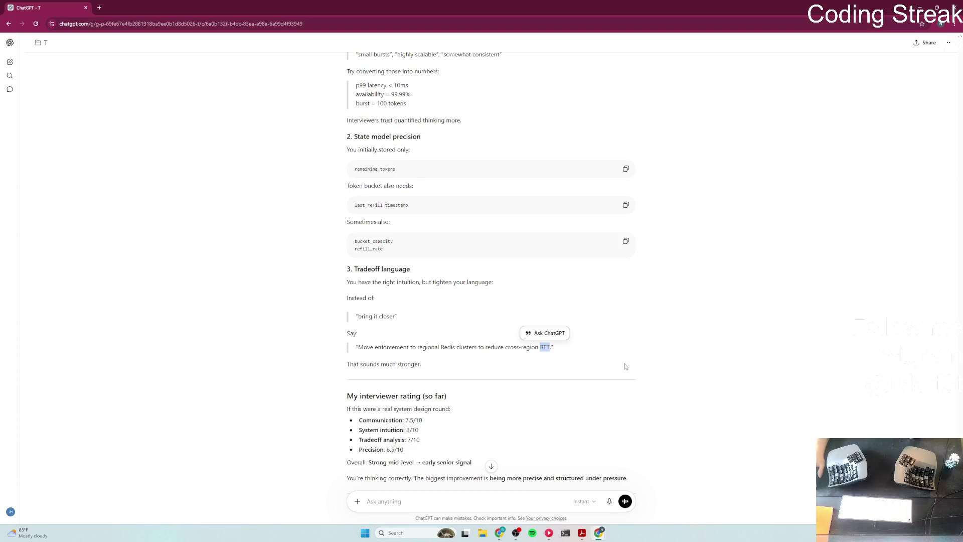
{"action": "left_click", "coordinate": [625, 366]}
{"action": "scroll", "coordinate": [637, 351], "scroll_direction": "down", "scroll_amount": 2}
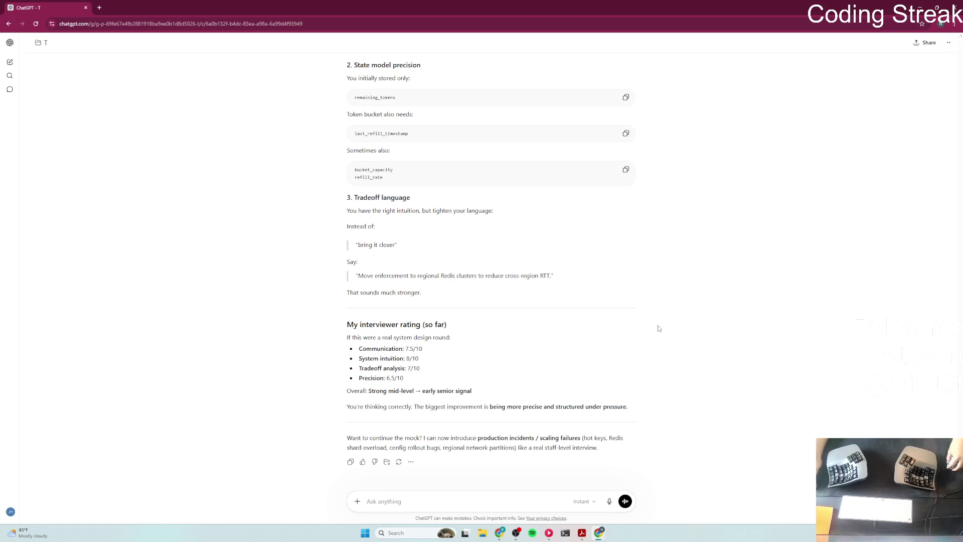
{"action": "left_click_drag", "start_coordinate": [422, 391], "coordinate": [486, 394]}
{"action": "left_click", "coordinate": [507, 390]}
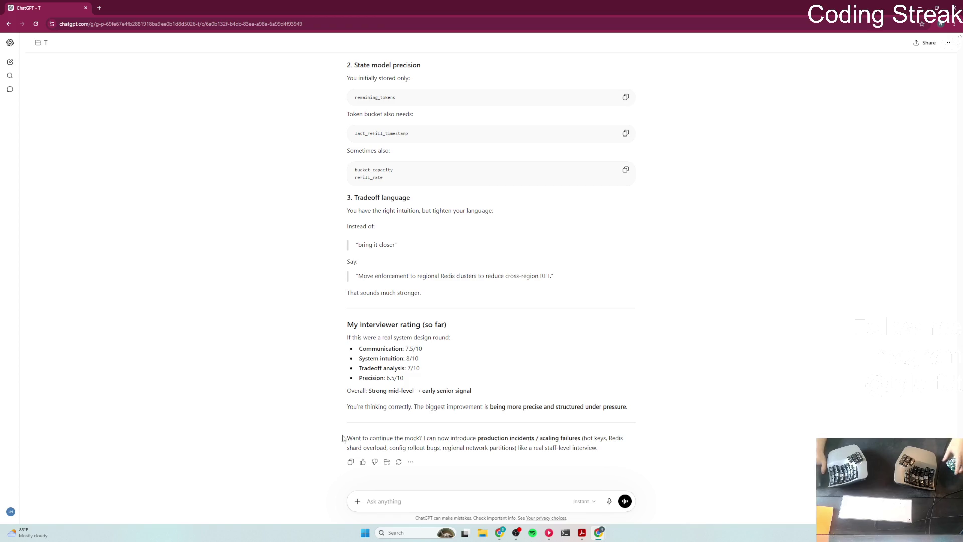
{"action": "left_click_drag", "start_coordinate": [370, 438], "coordinate": [420, 438]}
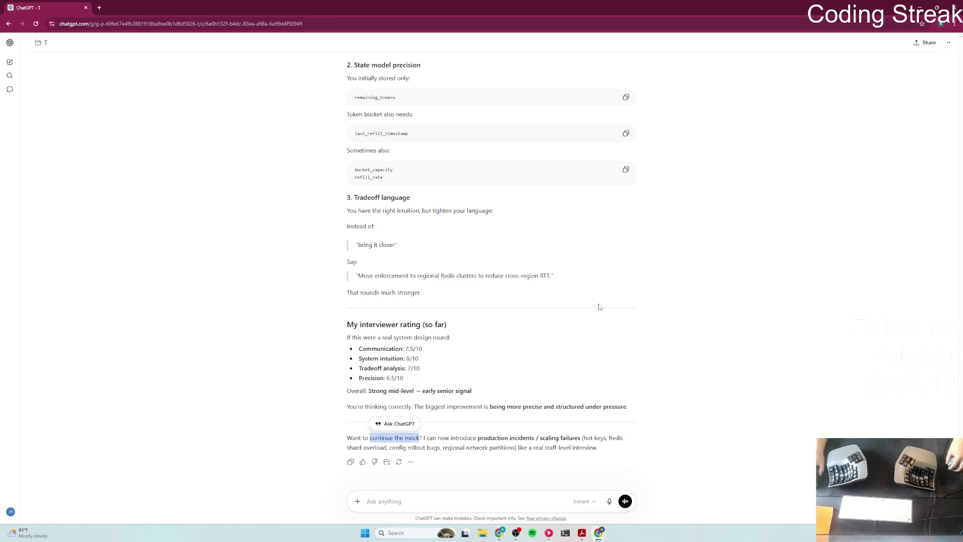
{"action": "left_click", "coordinate": [385, 322]}
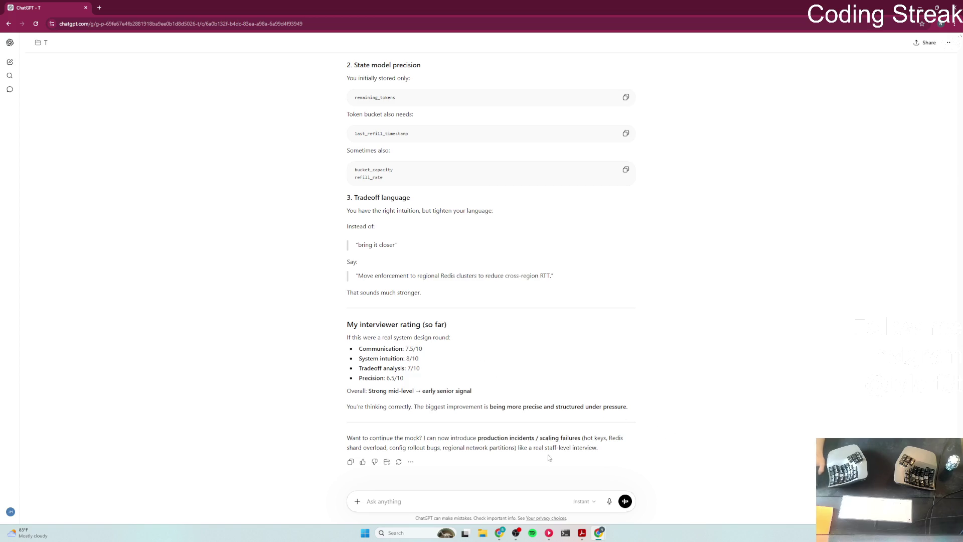
{"action": "left_click_drag", "start_coordinate": [545, 450], "coordinate": [600, 448]}
{"action": "scroll", "coordinate": [689, 448], "scroll_direction": "up", "scroll_amount": 3}
{"action": "scroll", "coordinate": [689, 448], "scroll_direction": "up", "scroll_amount": 6}
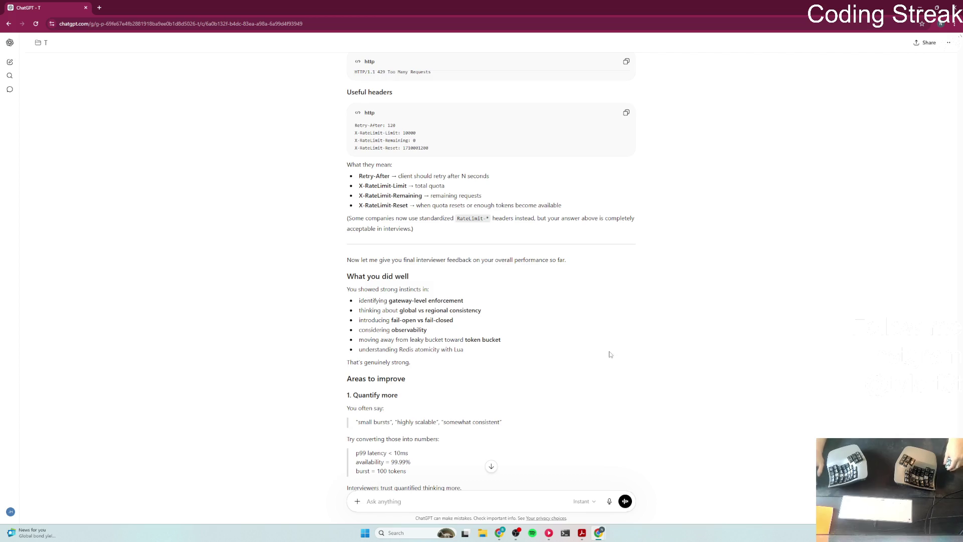
Step: Highlight 'small bursts' in the feedback and toggle the chat sidebar open and closed
{"action": "scroll", "coordinate": [610, 351], "scroll_direction": "down", "scroll_amount": 3}
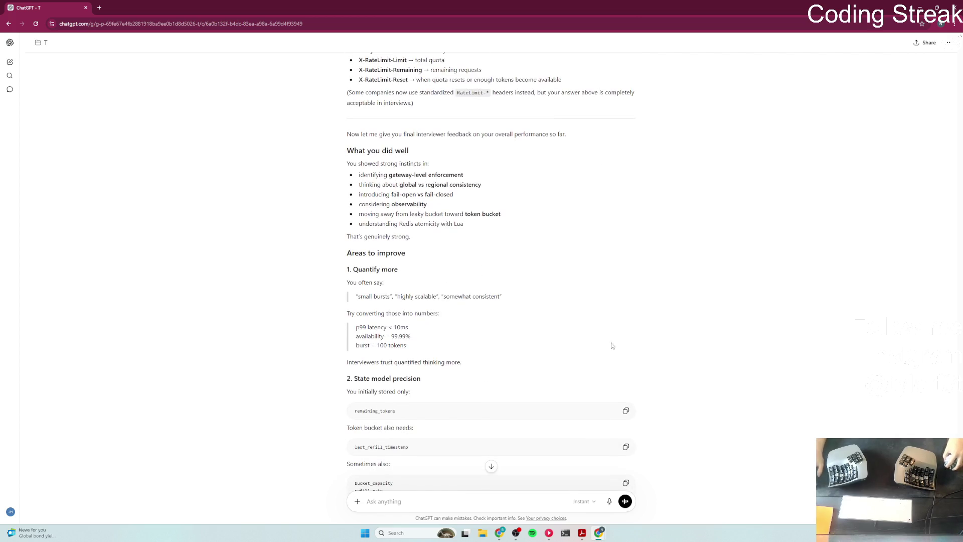
{"action": "left_click_drag", "start_coordinate": [358, 297], "coordinate": [391, 296]}
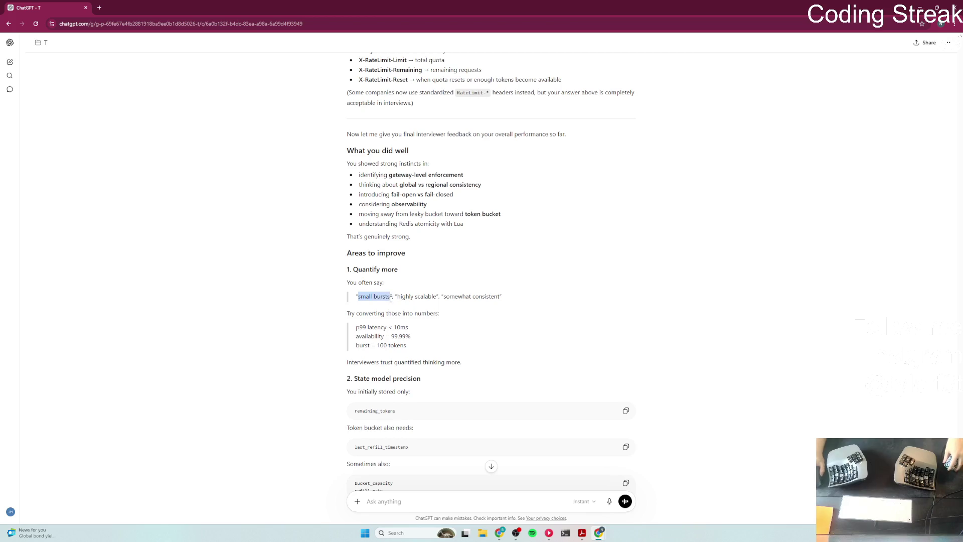
{"action": "left_click", "coordinate": [570, 303]}
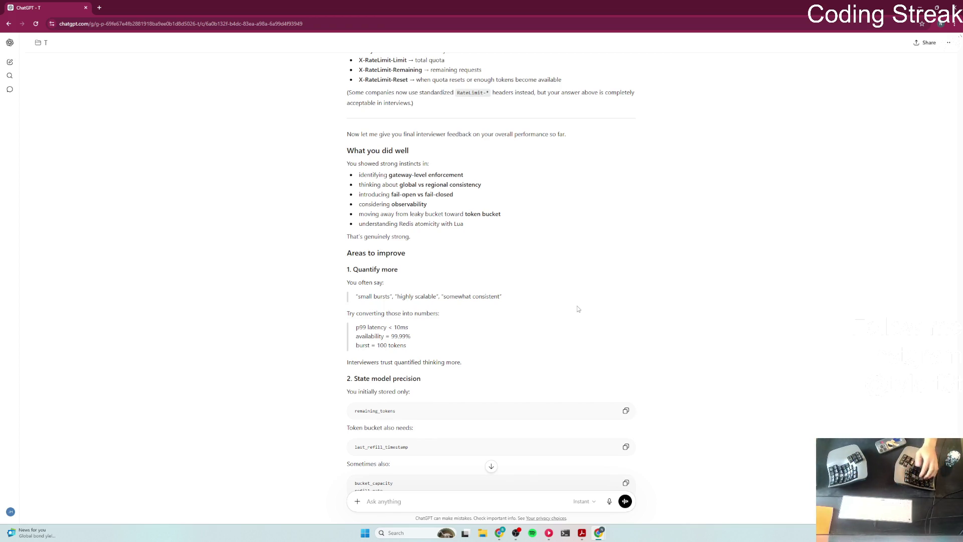
{"action": "key", "text": "ctrl+shift+s"}
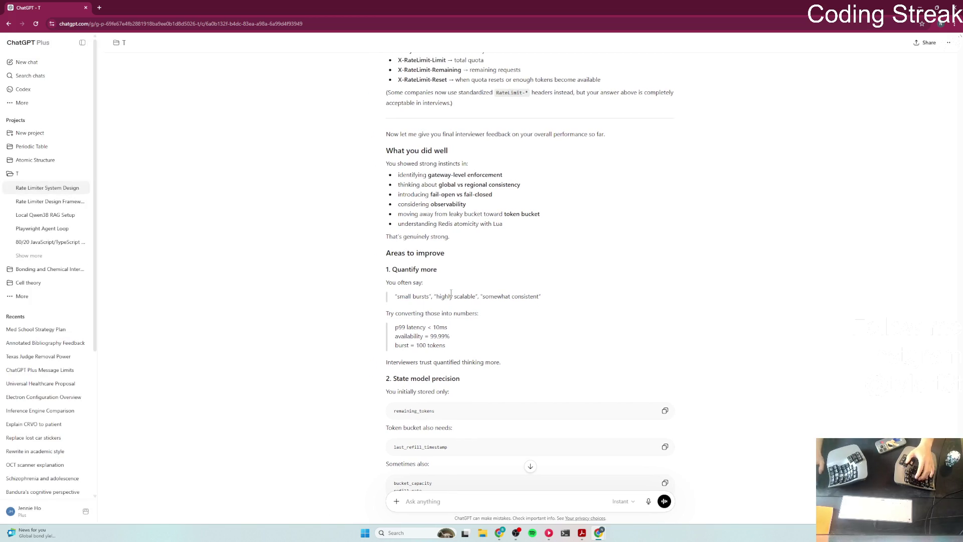
{"action": "key", "text": "ctrl+shift+s"}
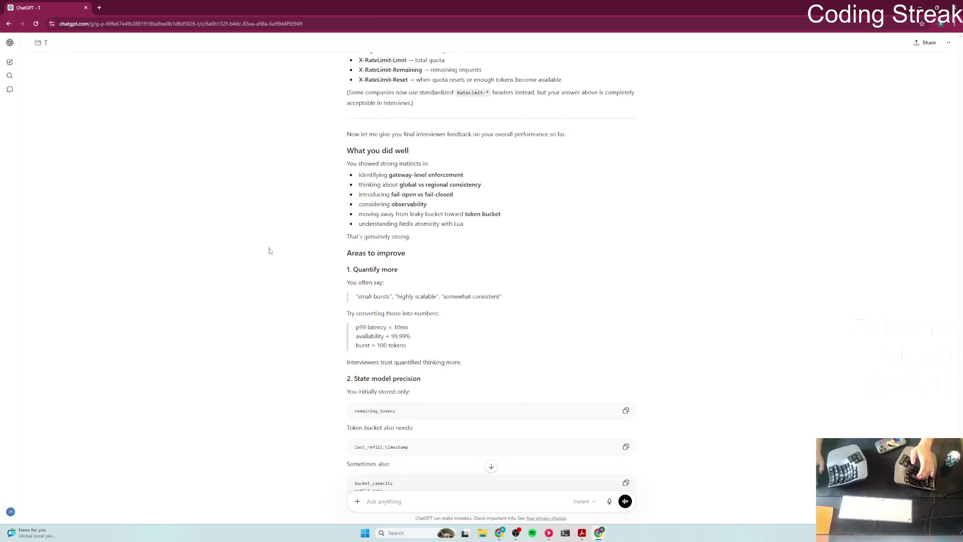
{"action": "type", "text": "S"}
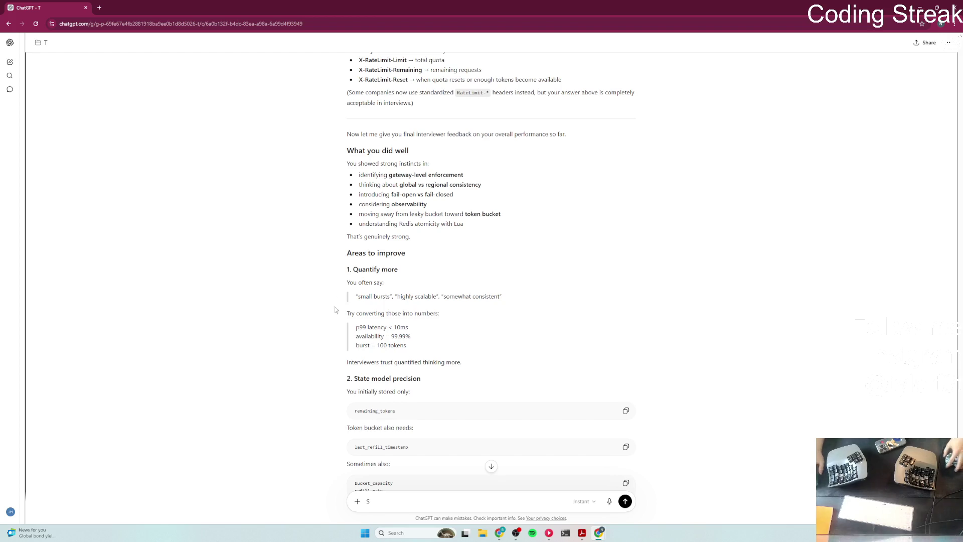
Step: Scroll to the 'Quantify more' feedback and start a Win+Shift+S screen capture
{"action": "scroll", "coordinate": [316, 331], "scroll_direction": "down", "scroll_amount": 1}
{"action": "scroll", "coordinate": [296, 361], "scroll_direction": "up", "scroll_amount": 6}
{"action": "scroll", "coordinate": [296, 377], "scroll_direction": "down", "scroll_amount": 2}
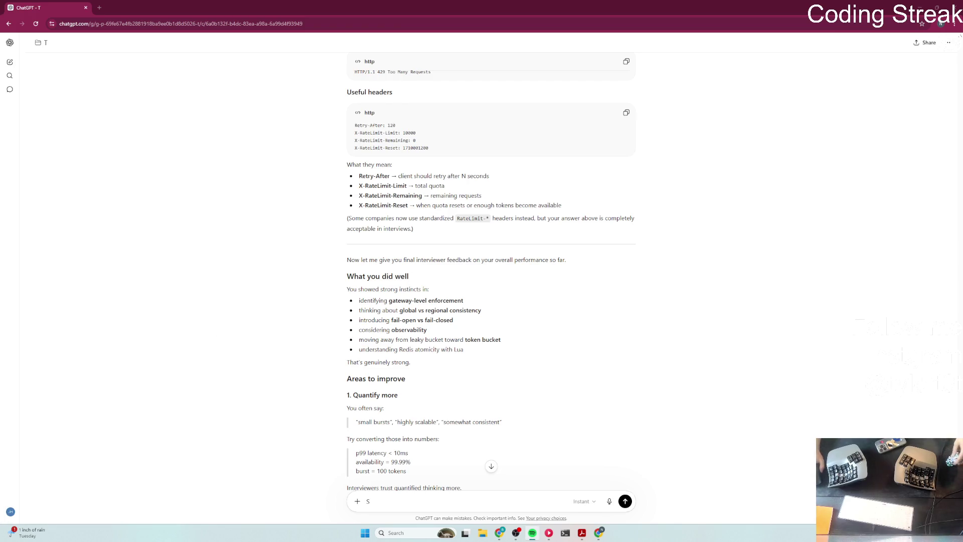
{"action": "scroll", "coordinate": [283, 366], "scroll_direction": "down", "scroll_amount": 1}
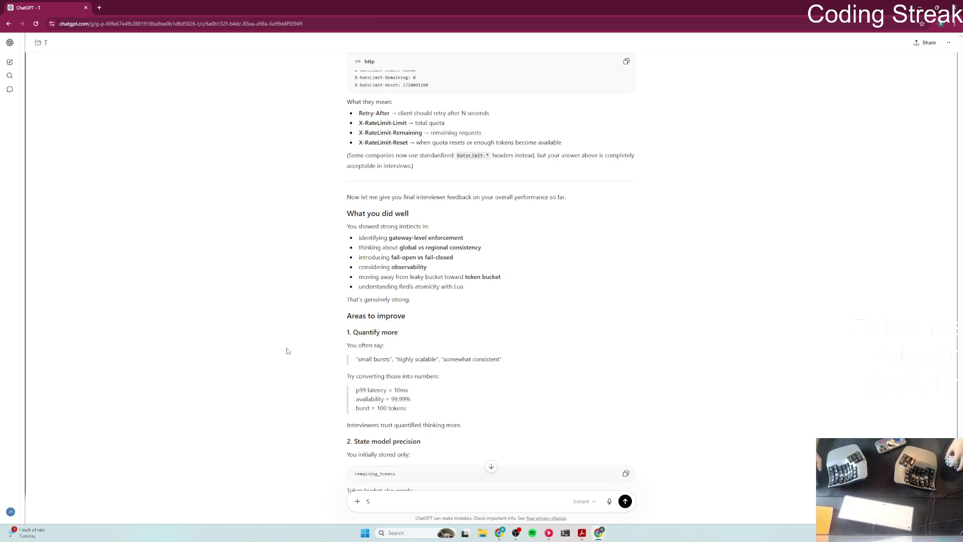
{"action": "key", "text": "super+shift+s"}
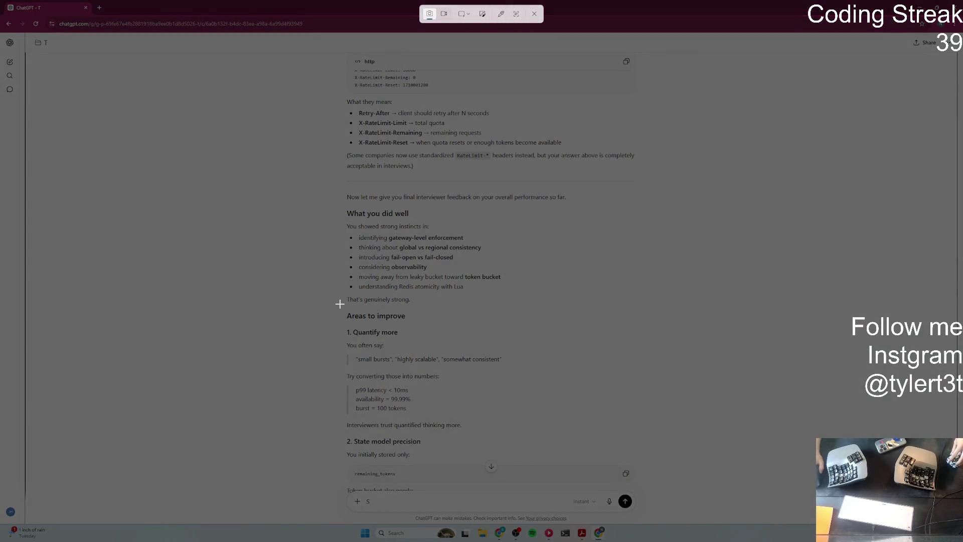
Step: Snip 'Areas to improve' through the p99 latency and availability examples, copy it, and minimize Snipping Tool
{"action": "mouse_move", "coordinate": [338, 305]}
{"action": "left_mouse_down"}
{"action": "mouse_move", "coordinate": [530, 417]}
{"action": "mouse_move", "coordinate": [511, 415]}
{"action": "left_mouse_up"}
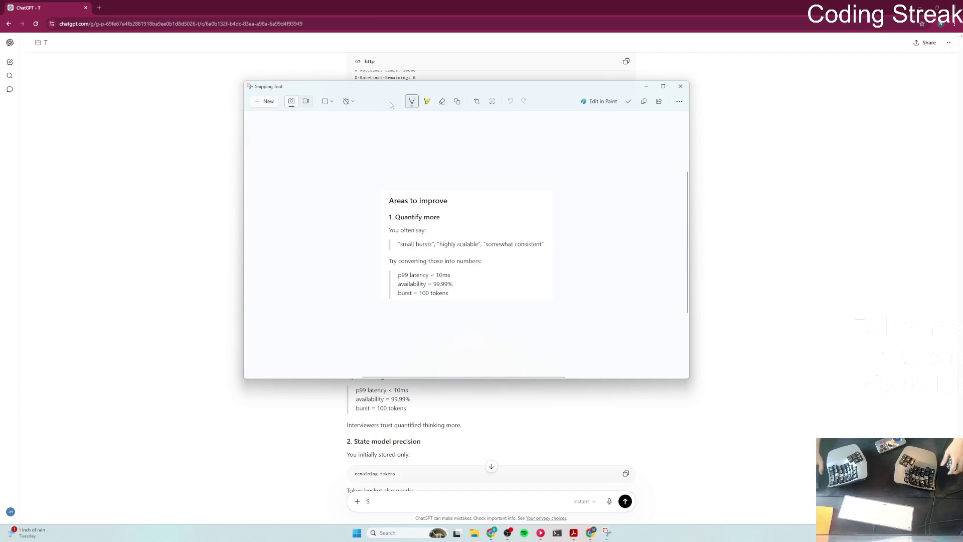
{"action": "left_click_drag", "start_coordinate": [445, 261], "coordinate": [454, 260]}
{"action": "key", "text": "ctrl+z"}
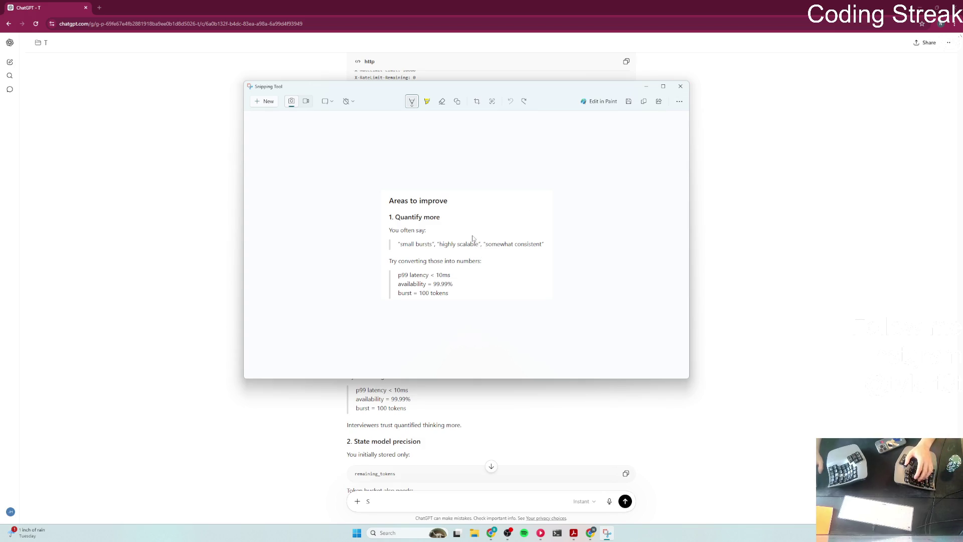
{"action": "right_click", "coordinate": [460, 251]}
{"action": "left_click", "coordinate": [469, 267]}
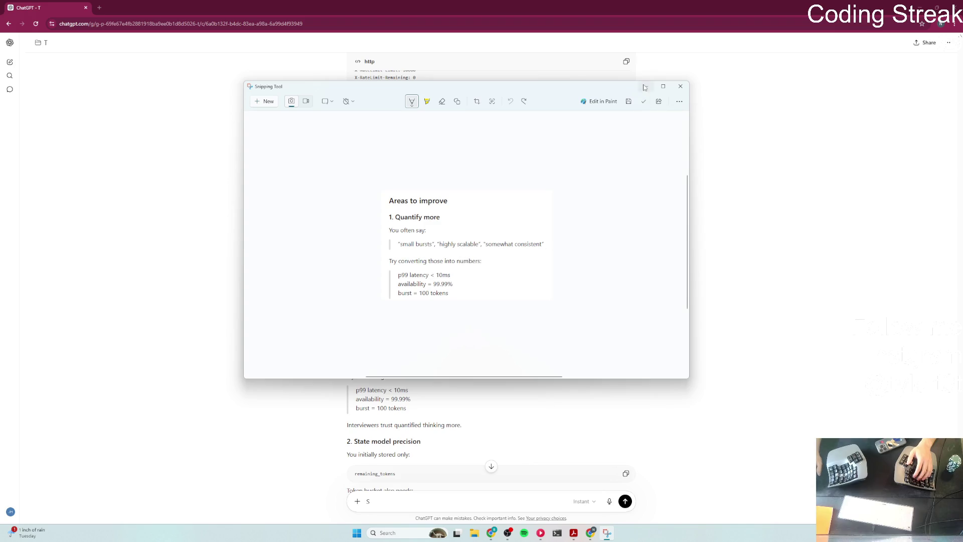
{"action": "left_click", "coordinate": [644, 87]}
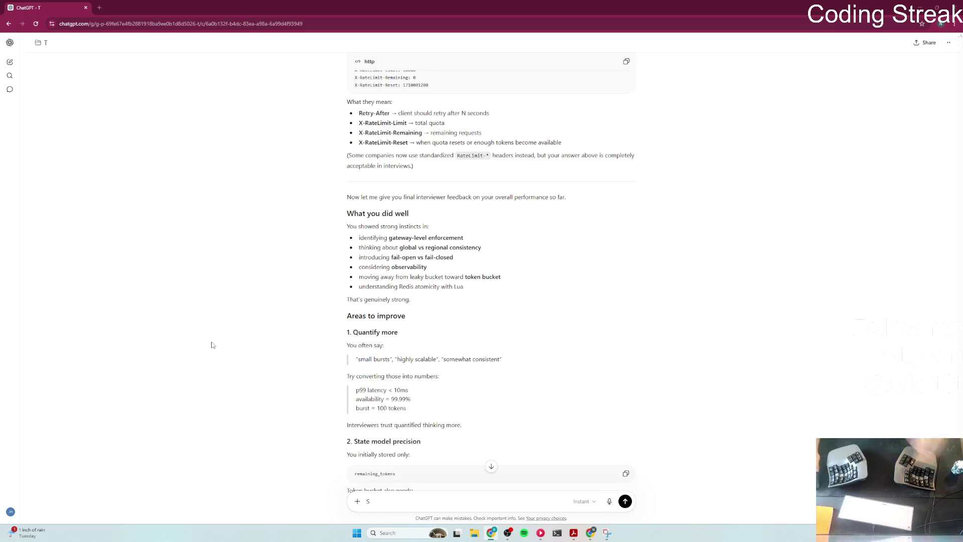
{"action": "scroll", "coordinate": [333, 343], "scroll_direction": "down", "scroll_amount": 7}
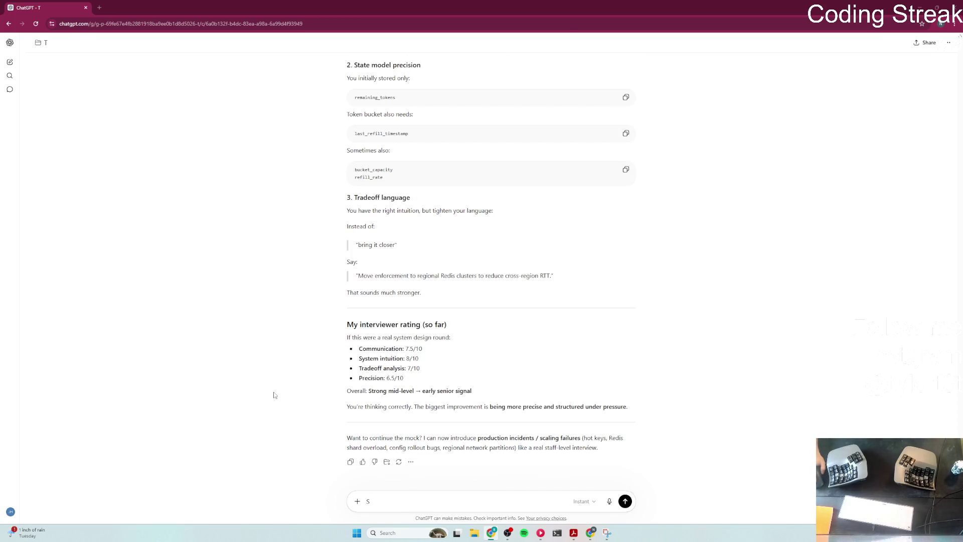
{"action": "mouse_move", "coordinate": [404, 379]}
{"action": "left_mouse_down"}
{"action": "mouse_move", "coordinate": [358, 349]}
{"action": "mouse_move", "coordinate": [421, 387]}
{"action": "mouse_move", "coordinate": [357, 348]}
{"action": "left_mouse_up"}
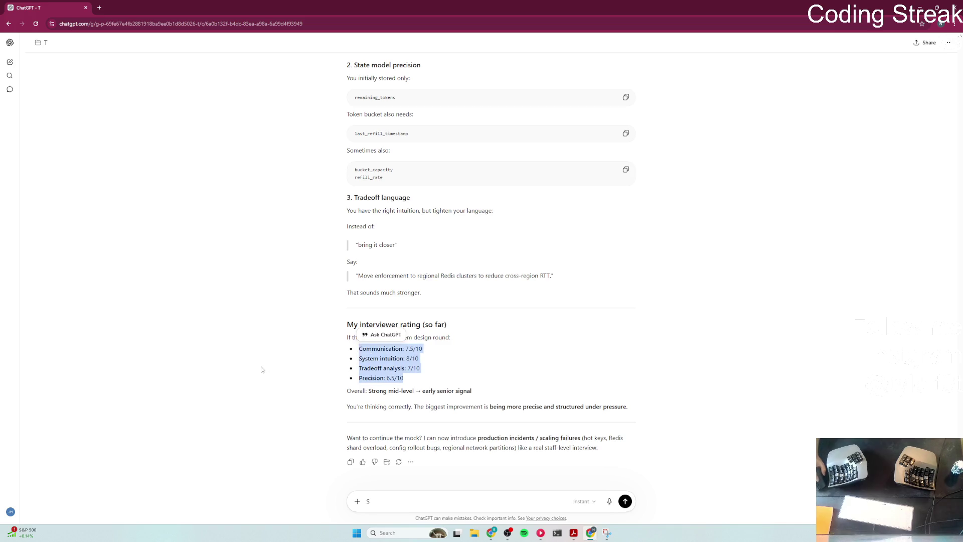
{"action": "left_click", "coordinate": [258, 372]}
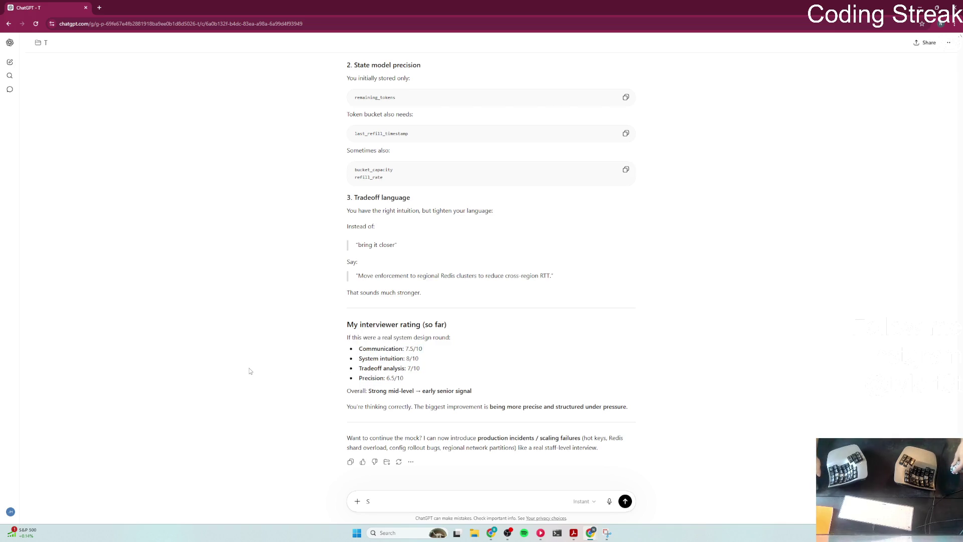